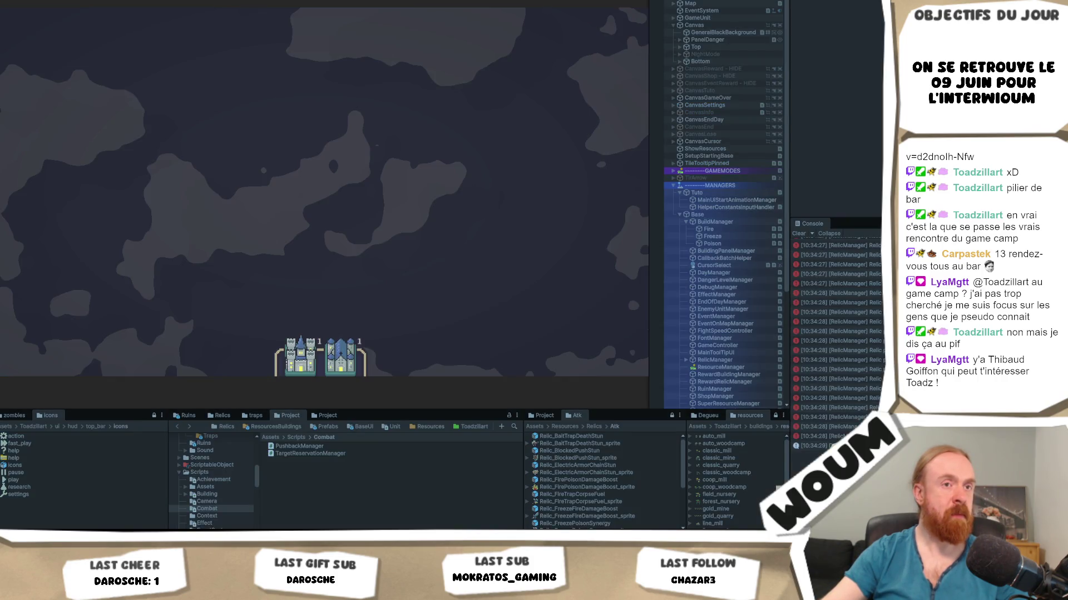
Start the colony with a castle, explore fog to reveal forests, and place a woodcutting camp
click(335, 347)
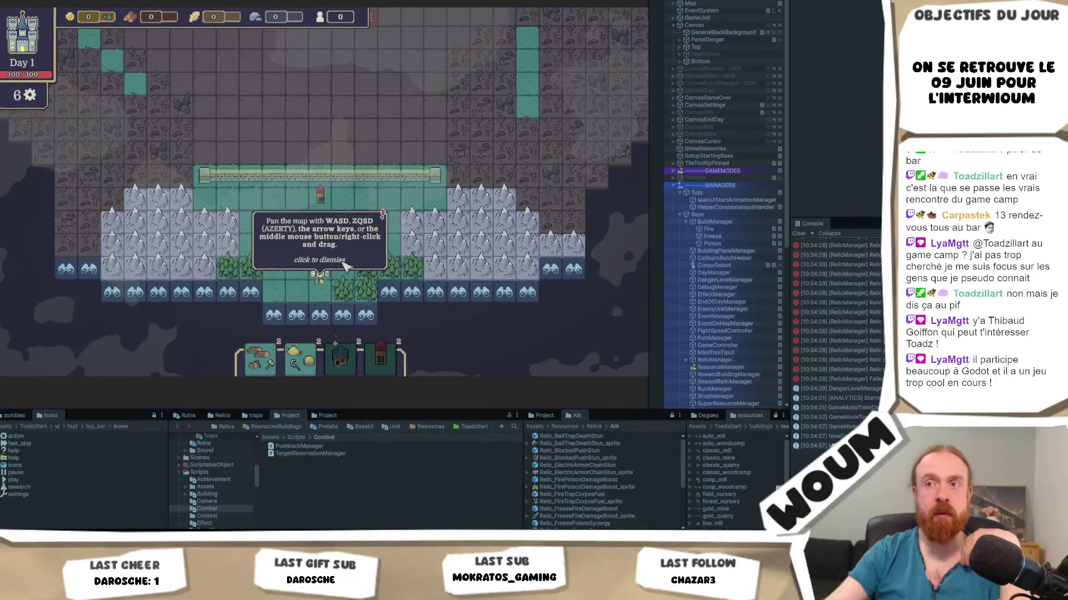
click(340, 260)
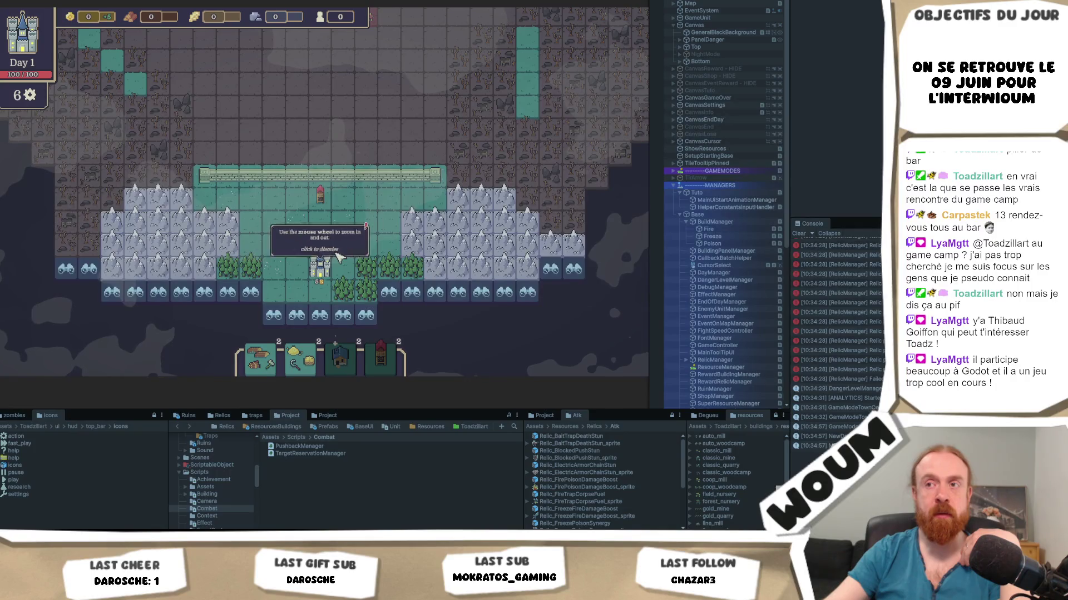
click(389, 292)
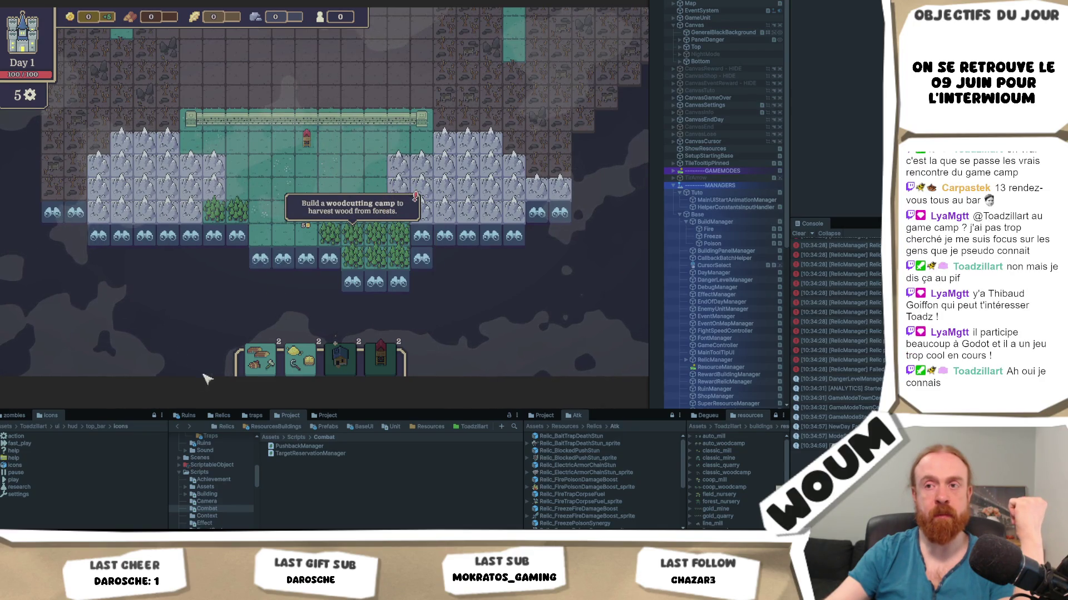
mouse_move(260, 358)
mouse_down()
mouse_move(372, 241)
mouse_move(358, 239)
mouse_up()
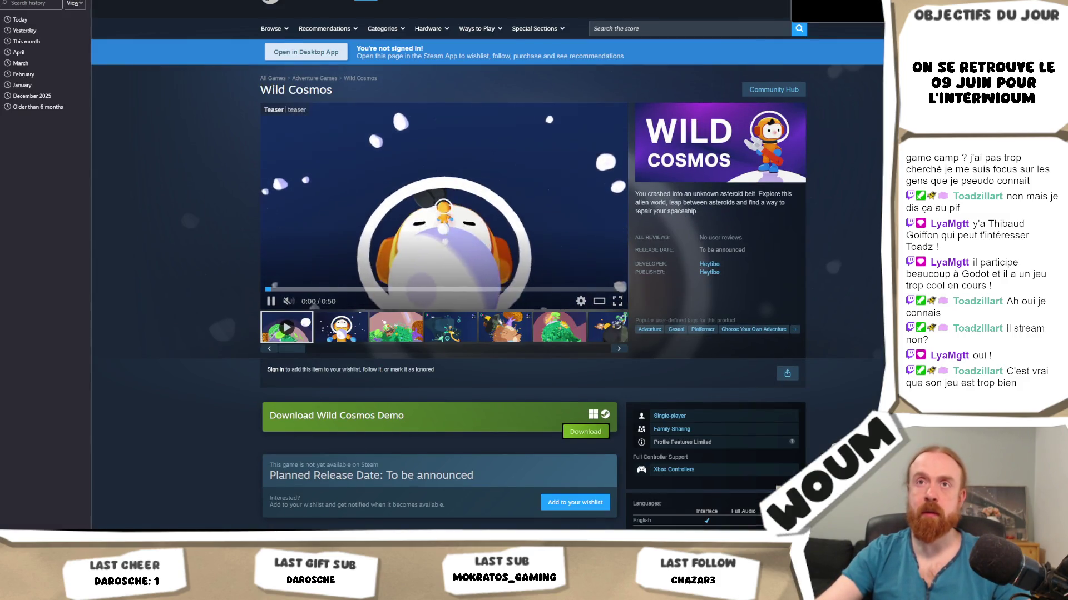
Close the history sidebar and restart the Wild Cosmos teaser from the beginning with sound on
key(ctrl+h)
click(330, 238)
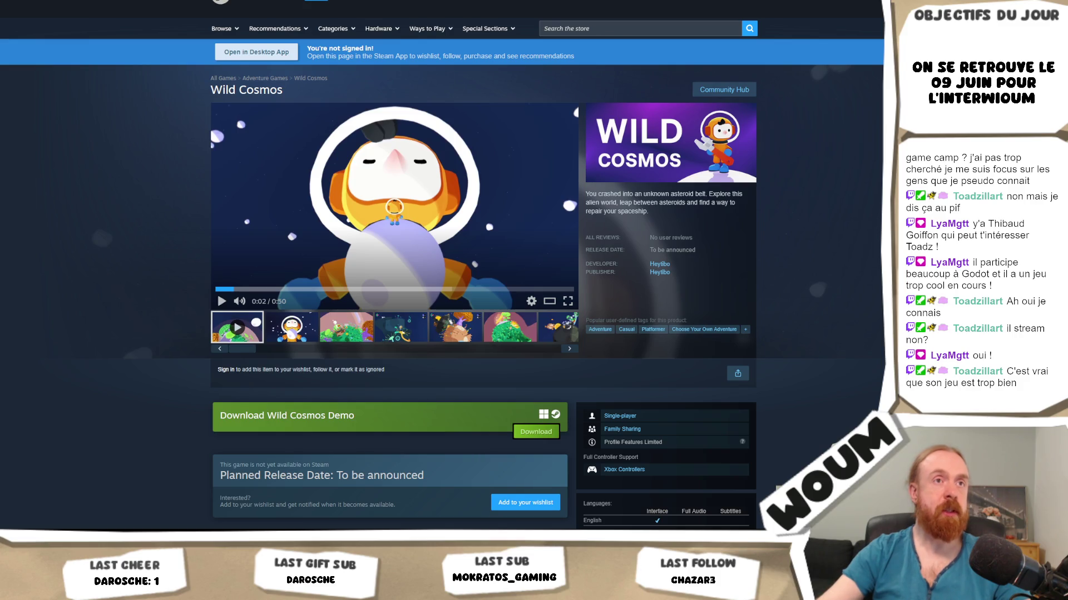
click(360, 245)
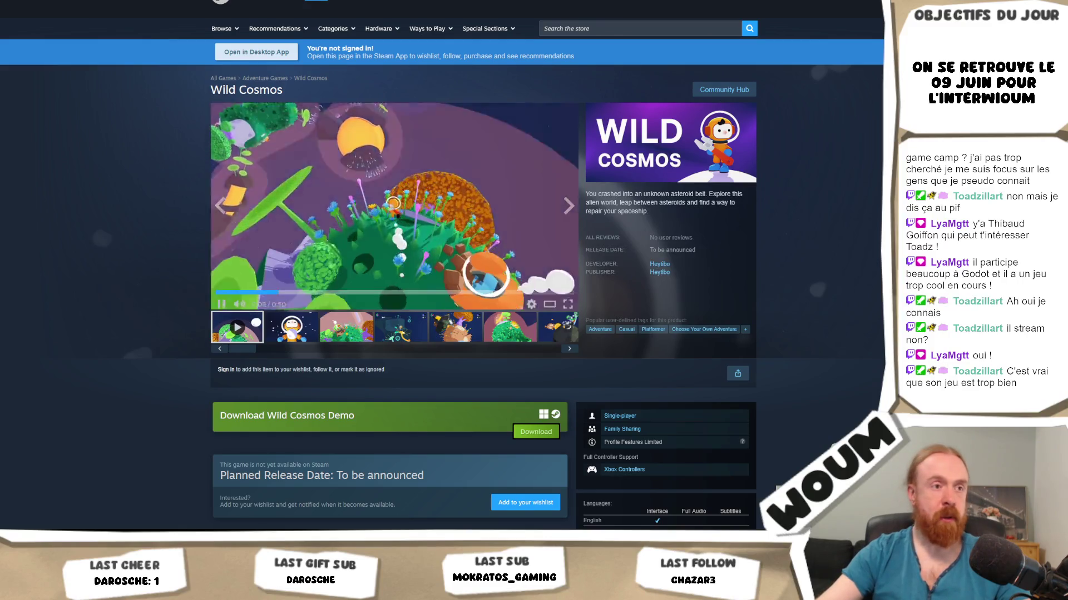
click(395, 216)
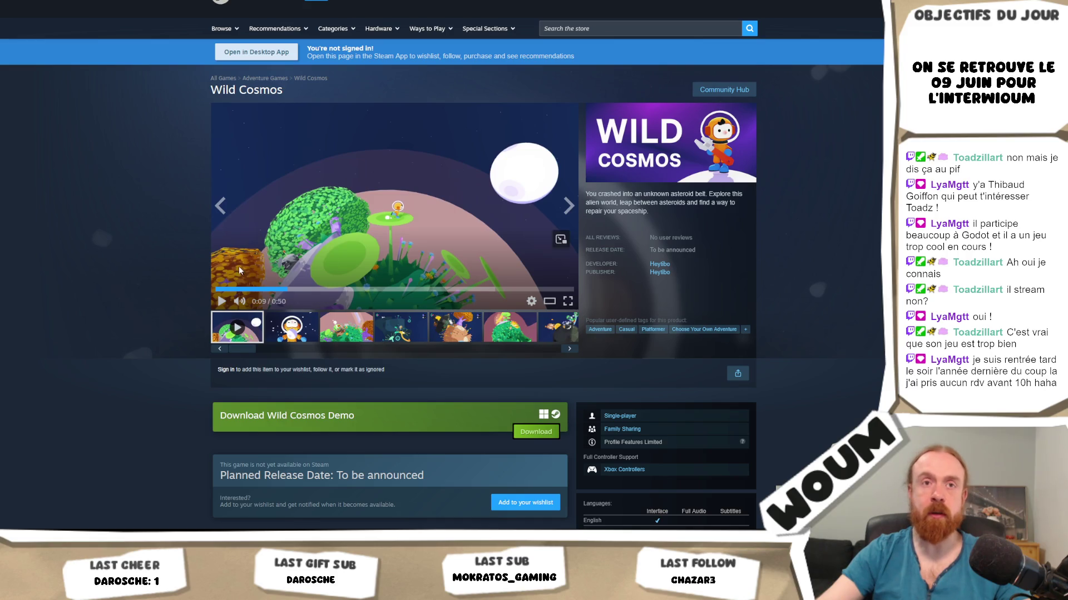
click(216, 289)
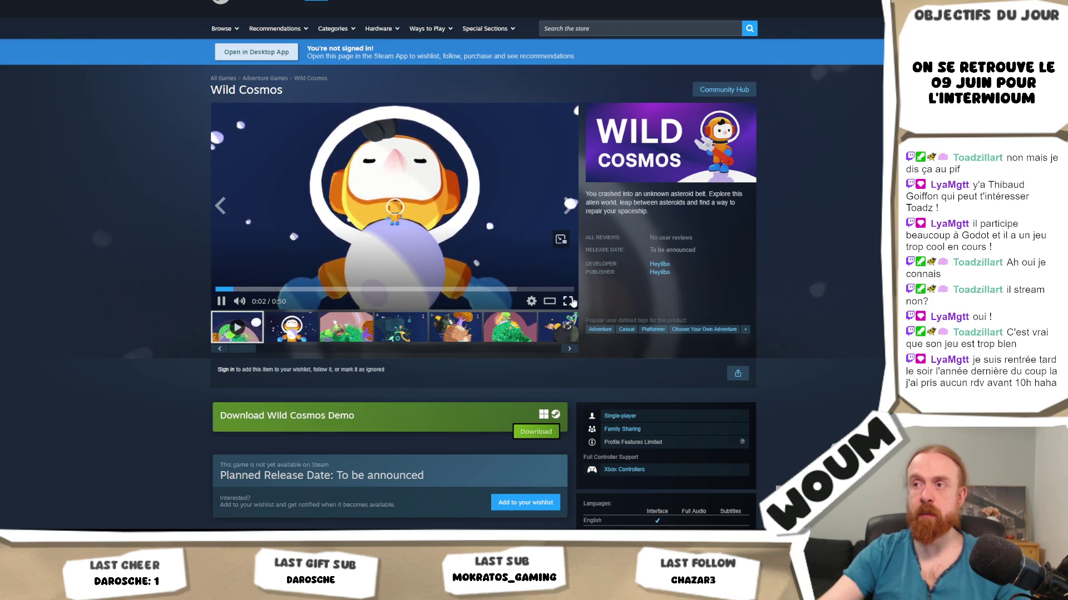
Watch the Wild Cosmos trailer fullscreen up to 0:43, then return to the store page
double_click(550, 262)
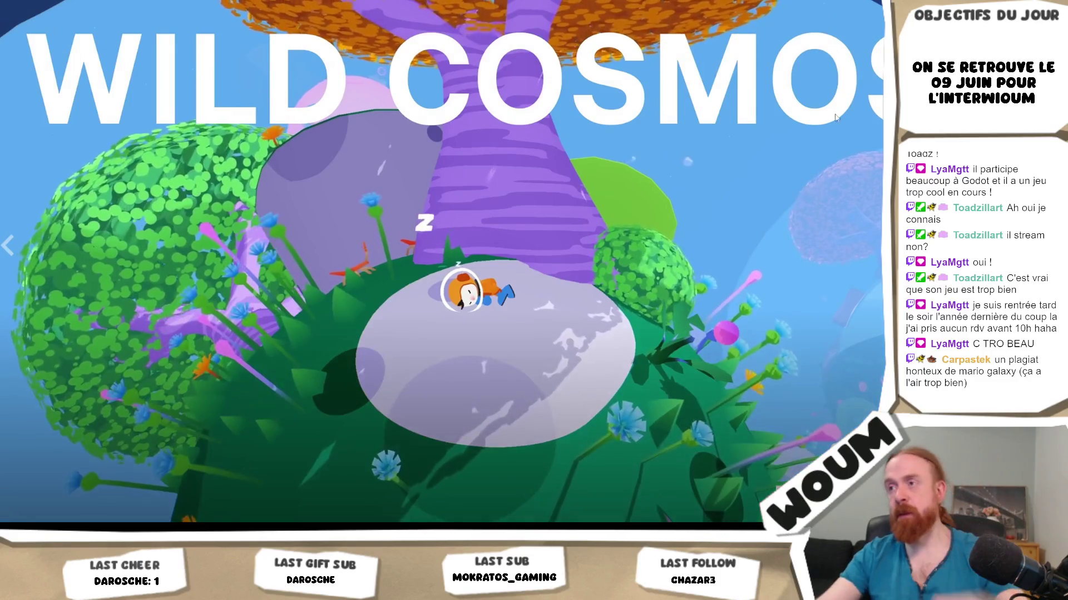
key(Escape)
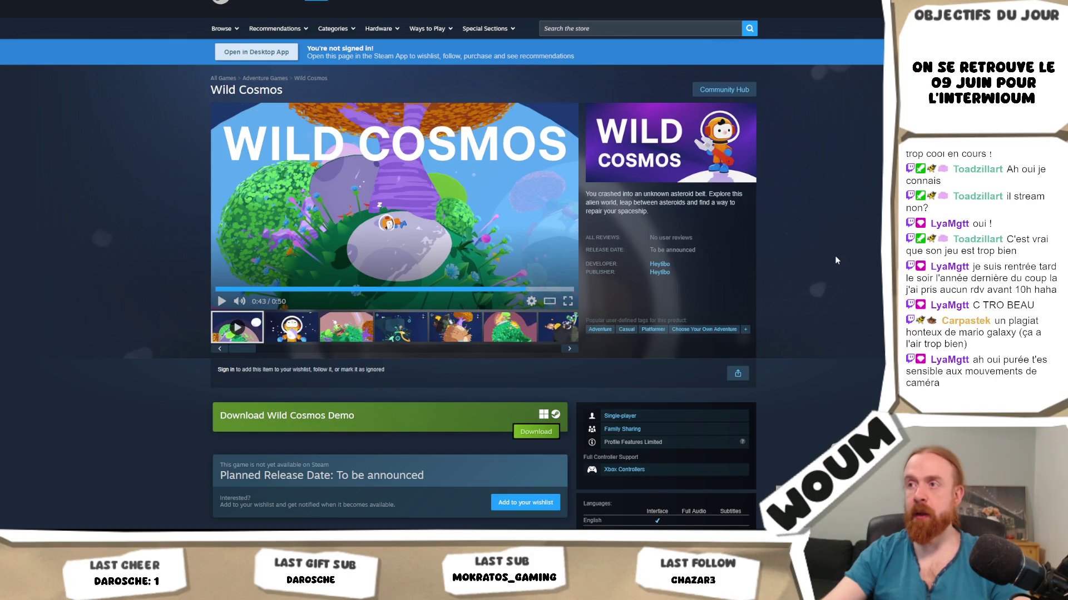
Scroll down and expand the full About This Game description with READ MORE
scroll(833, 257, down, 7)
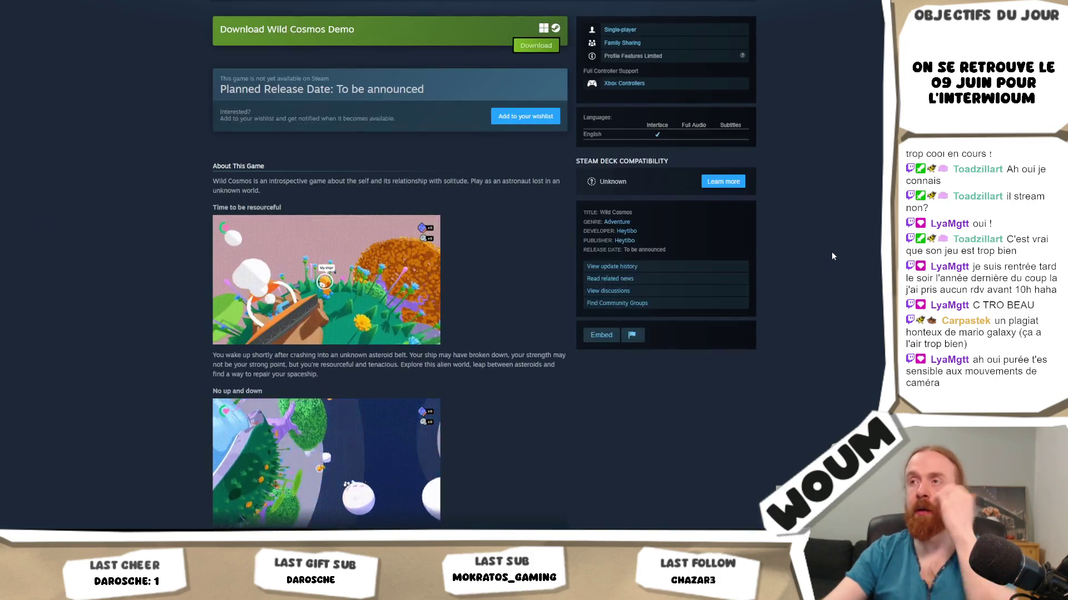
scroll(832, 255, up, 4)
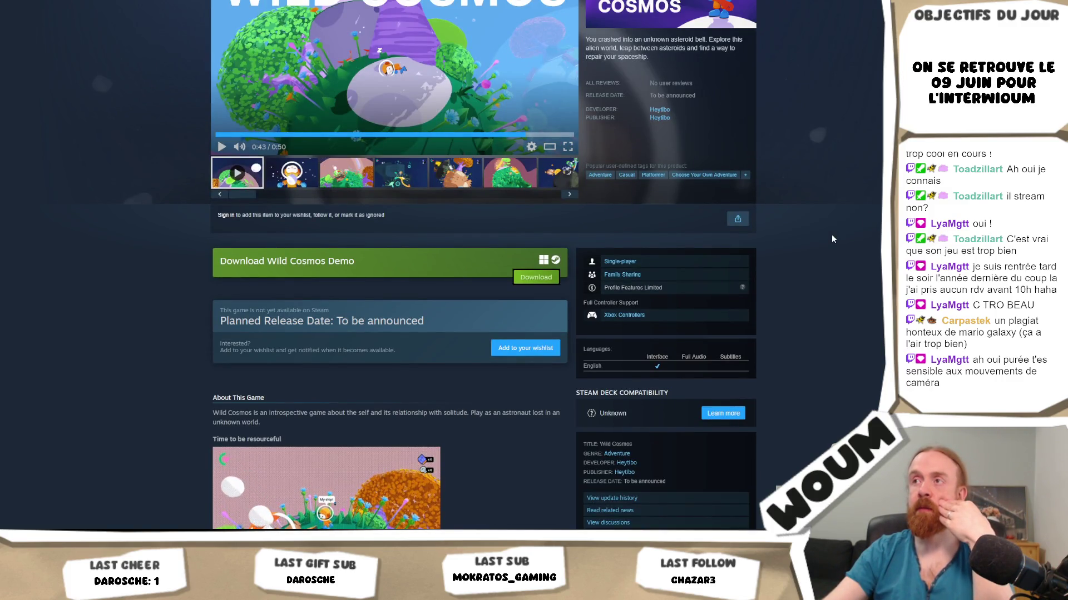
scroll(831, 239, down, 3)
scroll(823, 240, down, 4)
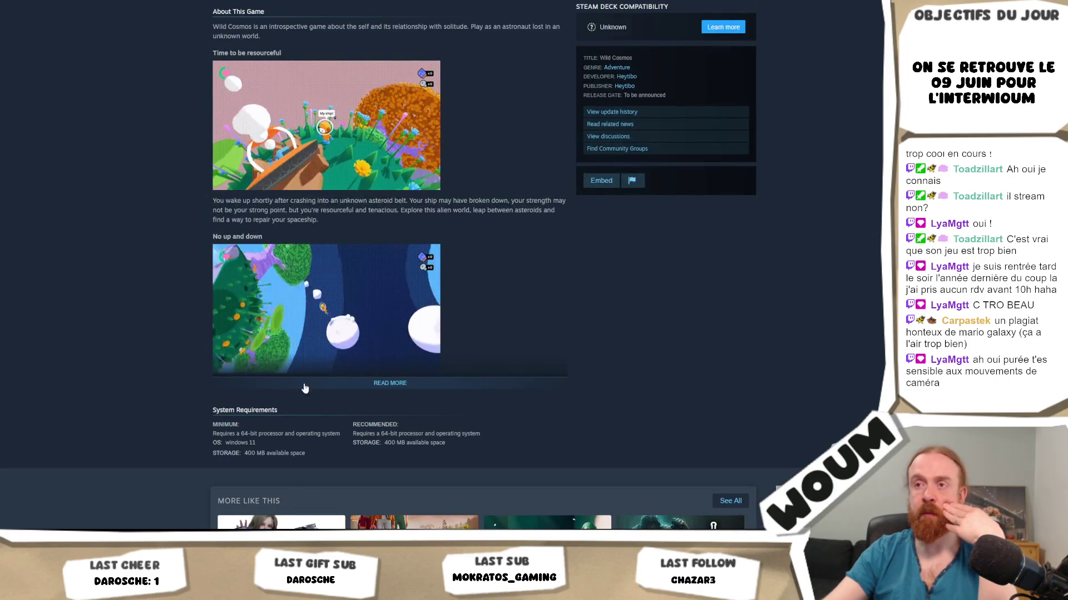
click(393, 383)
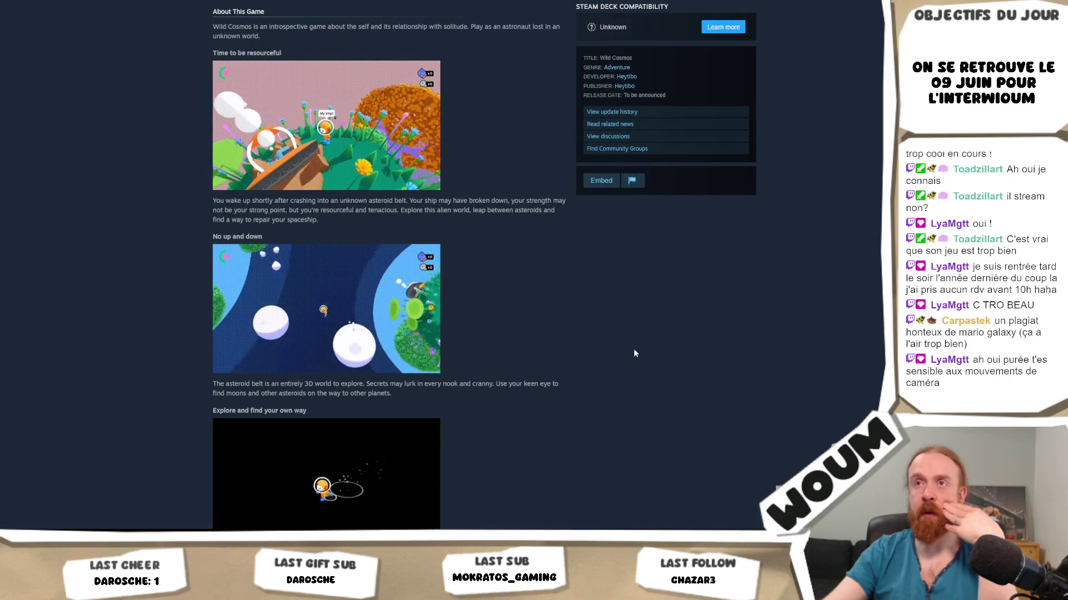
Scroll through the expanded description and screenshots, then back up to the page top
scroll(634, 353, up, 8)
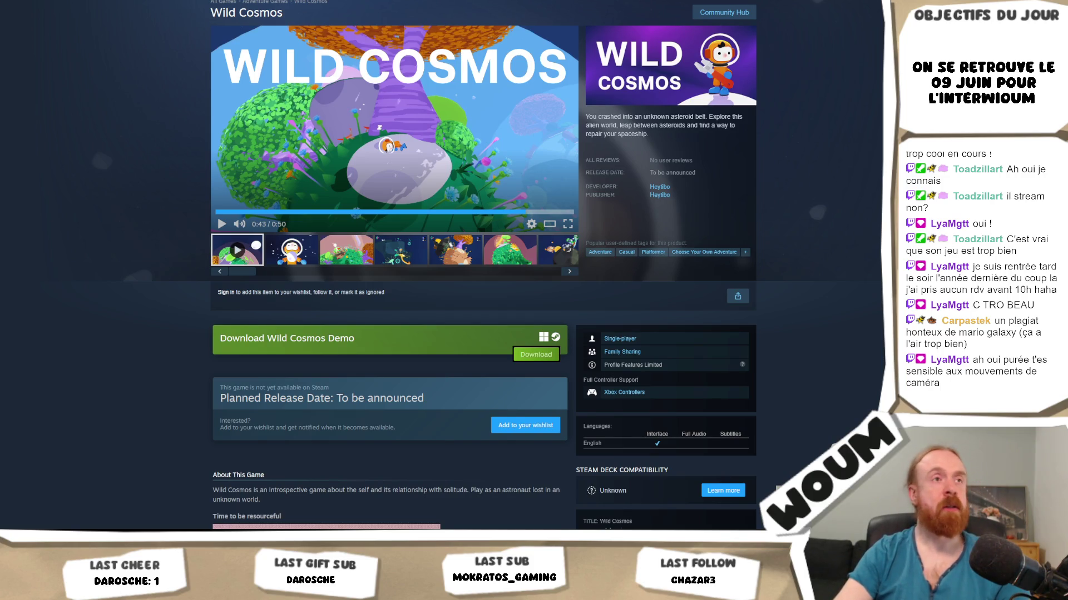
scroll(9, 356, down, 7)
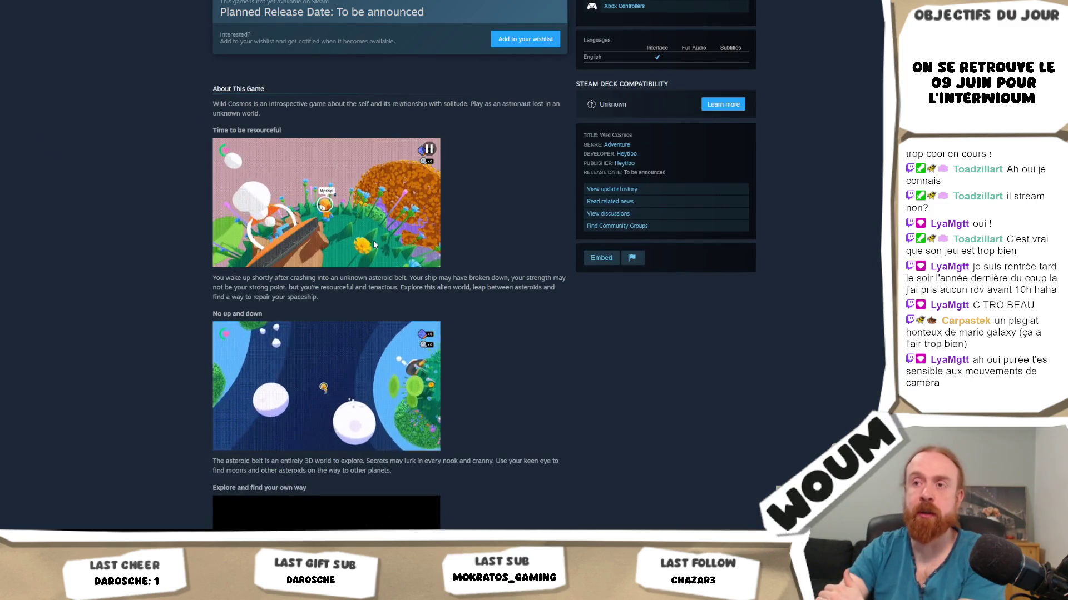
scroll(396, 398, down, 1)
scroll(400, 404, down, 4)
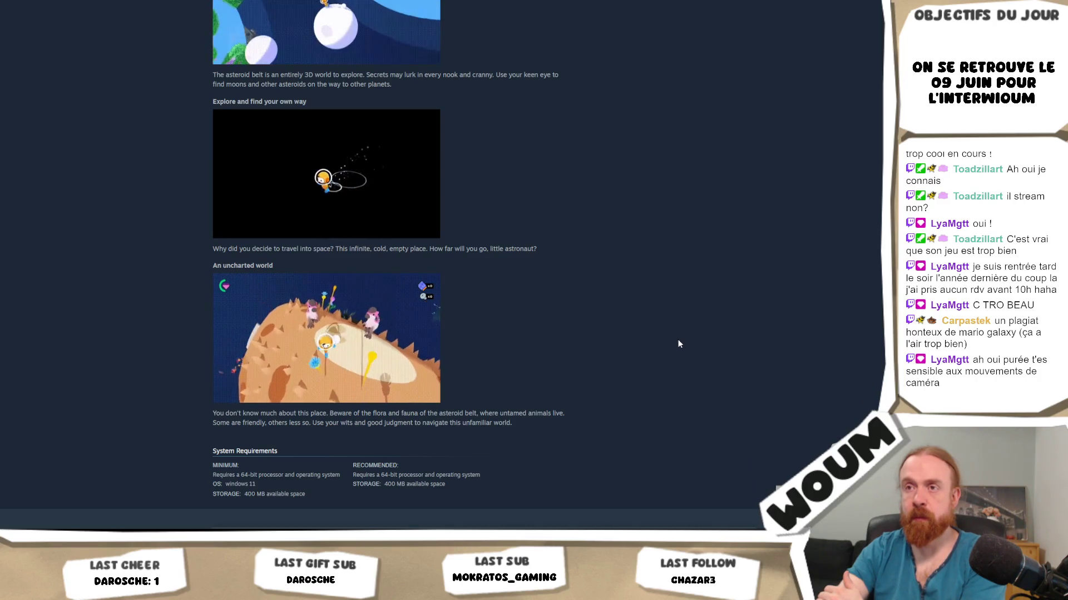
scroll(679, 344, up, 3)
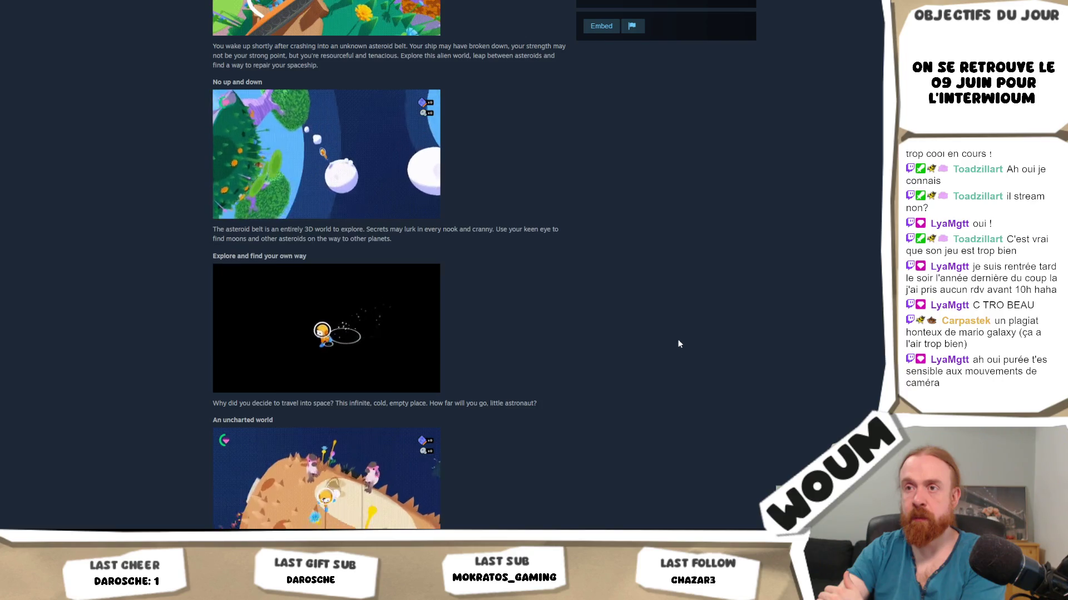
scroll(678, 344, up, 5)
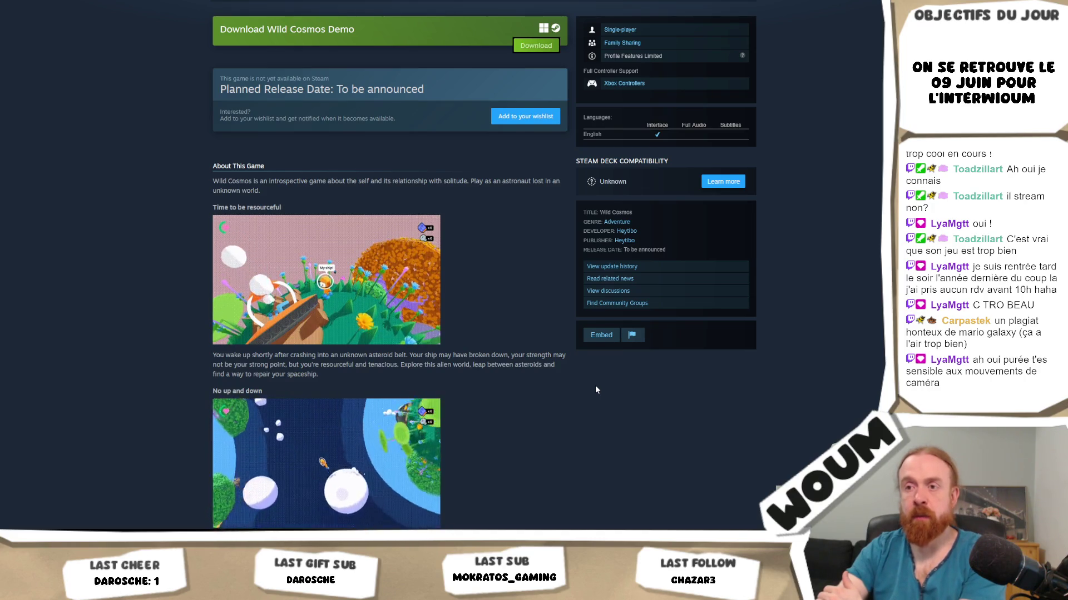
scroll(596, 386, up, 7)
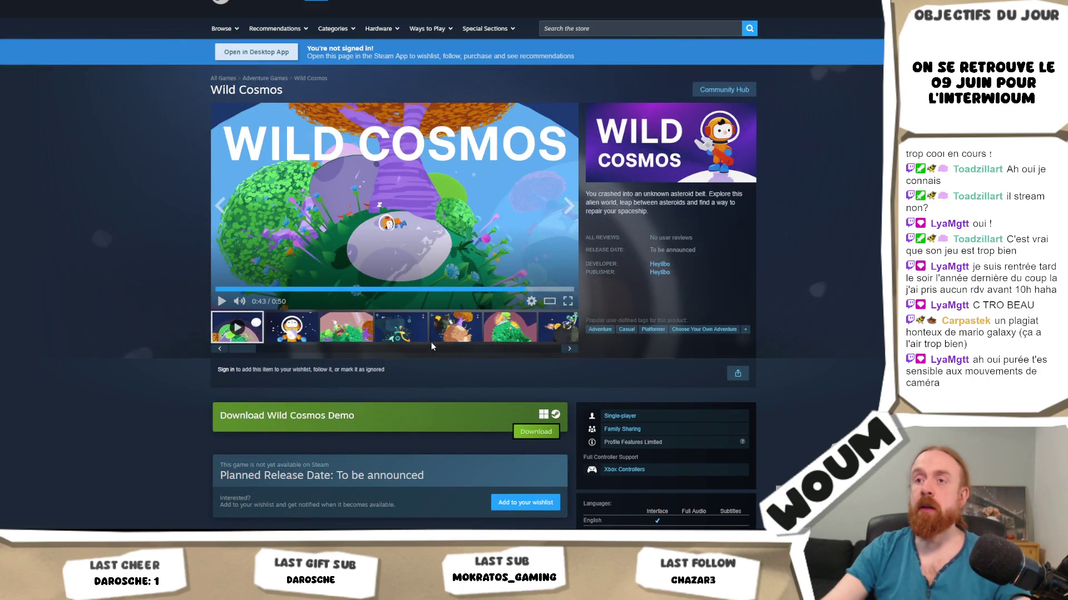
Browse the Wild Cosmos screenshots, including the snowy planet, sixth and dark moon images
click(368, 333)
click(404, 331)
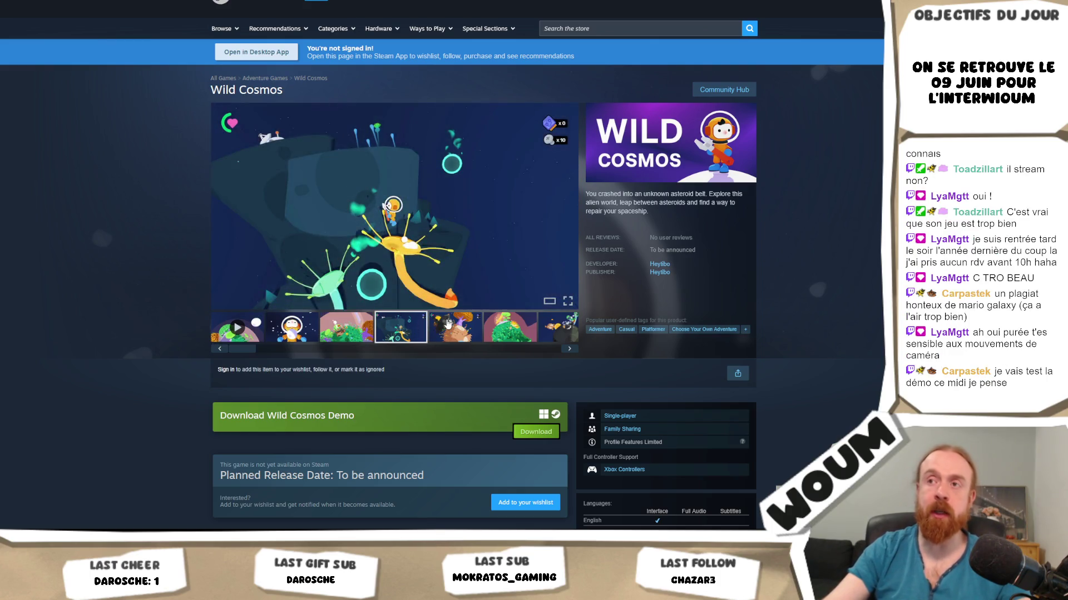
click(473, 324)
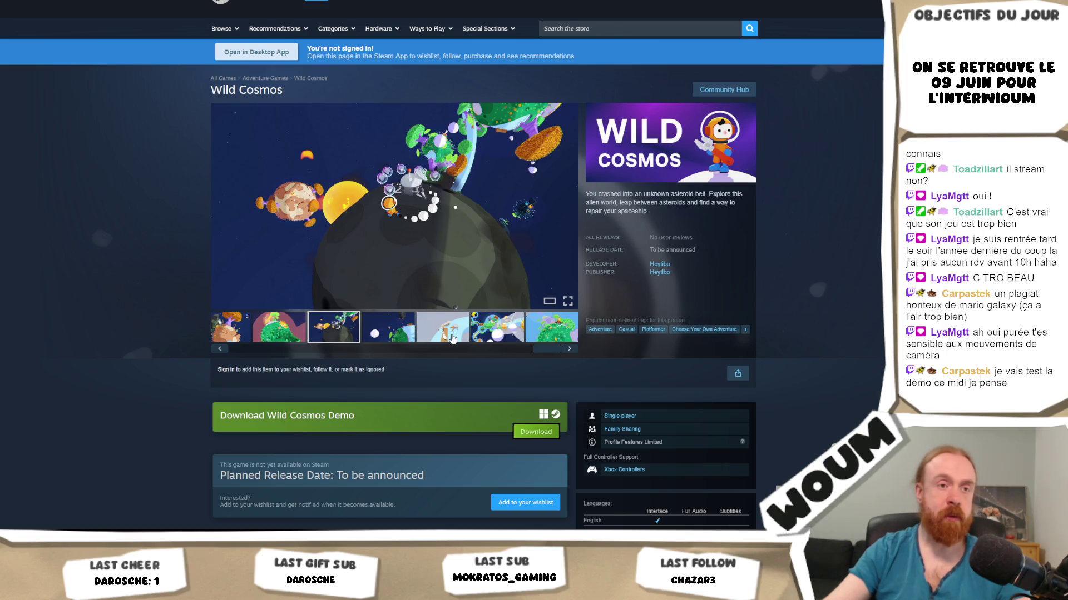
click(397, 331)
click(455, 337)
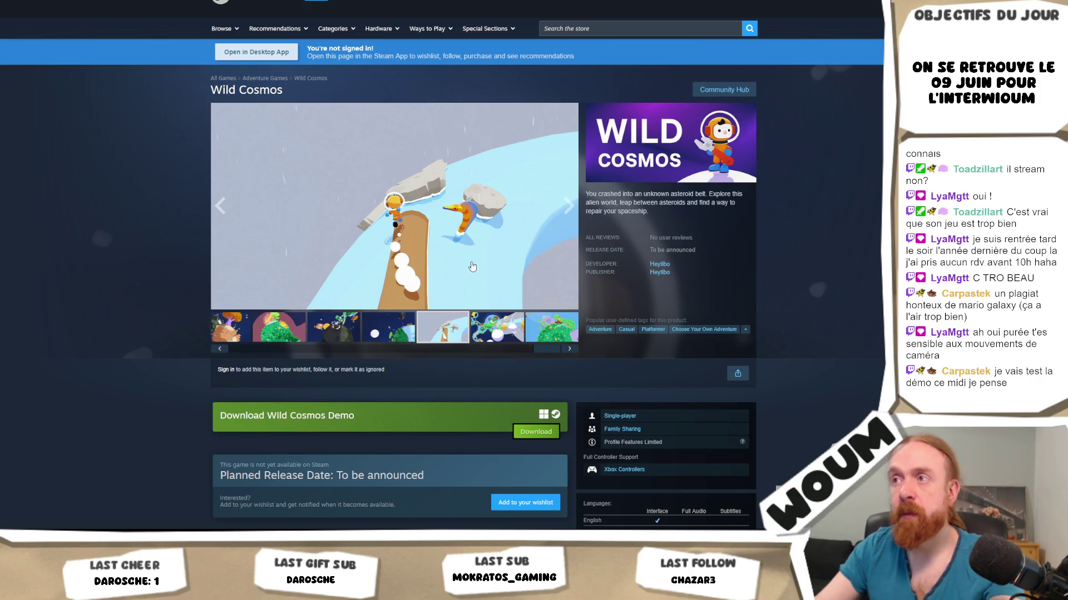
click(511, 323)
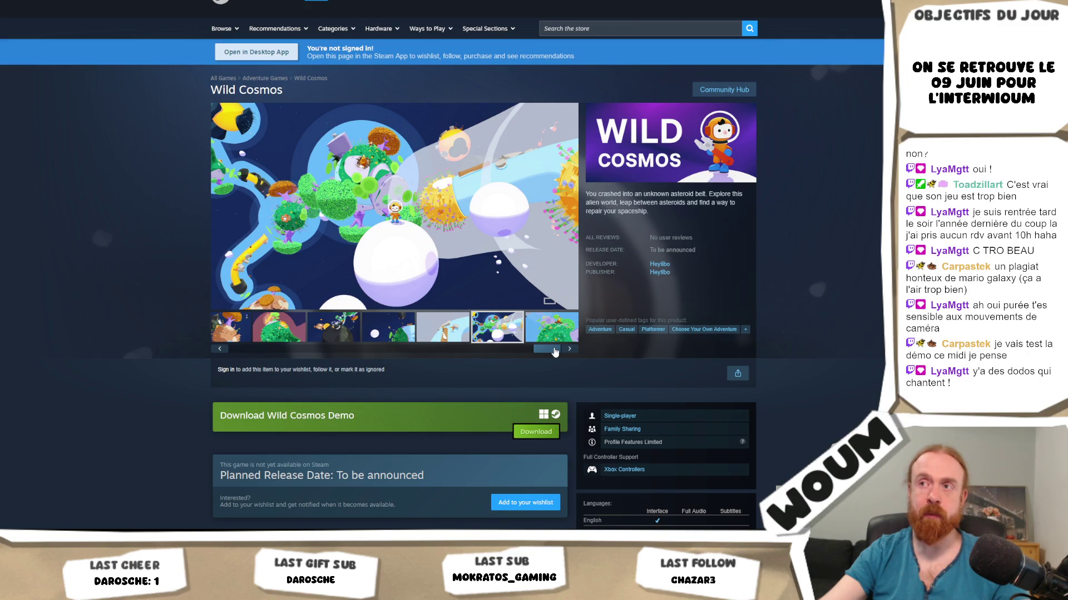
drag(554, 352, 242, 371)
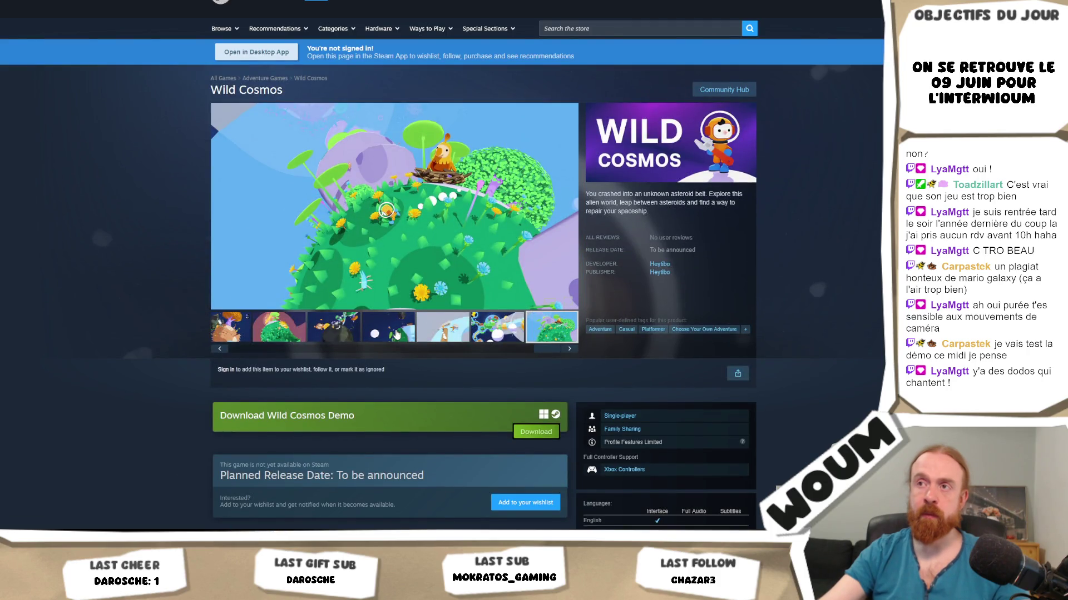
click(396, 334)
Scroll down the Wild Cosmos page and back up to the title and screenshot carousel
scroll(410, 328, down, 4)
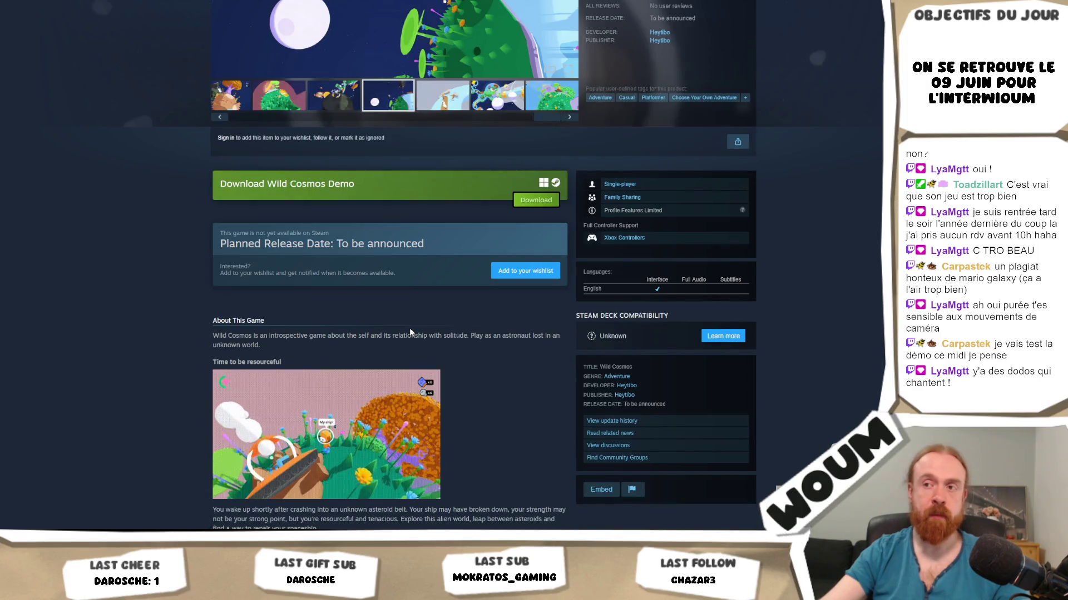
scroll(411, 331, down, 1)
scroll(542, 347, down, 3)
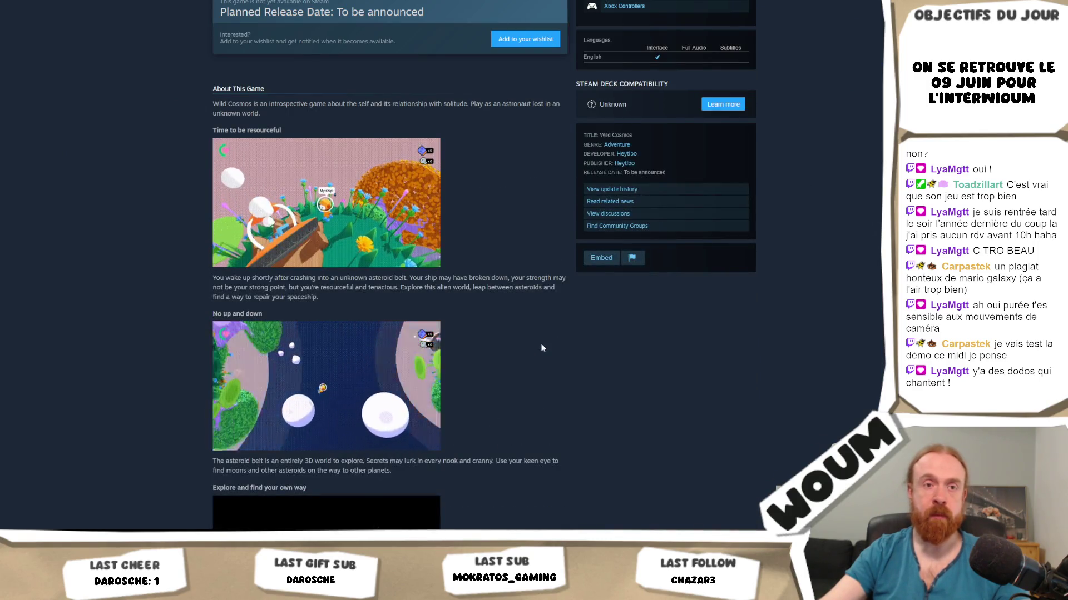
scroll(542, 347, down, 4)
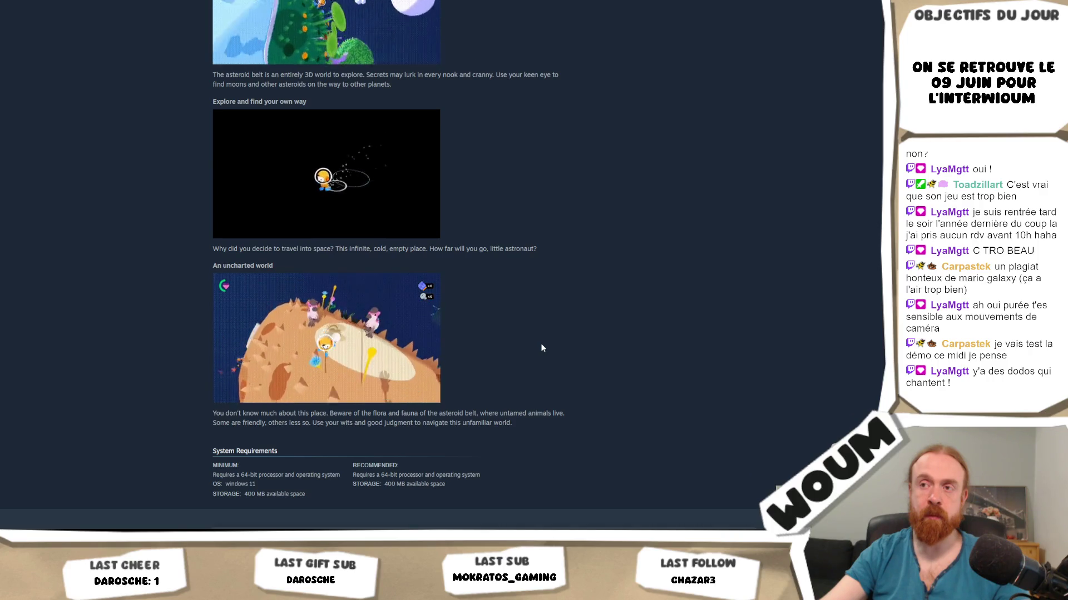
scroll(542, 348, down, 3)
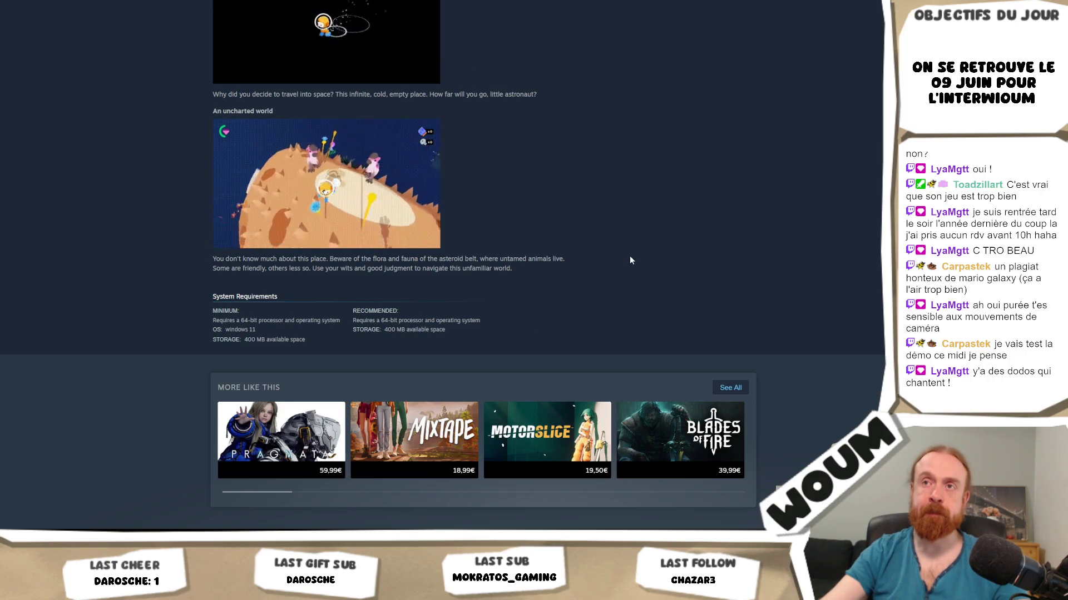
scroll(586, 258, up, 4)
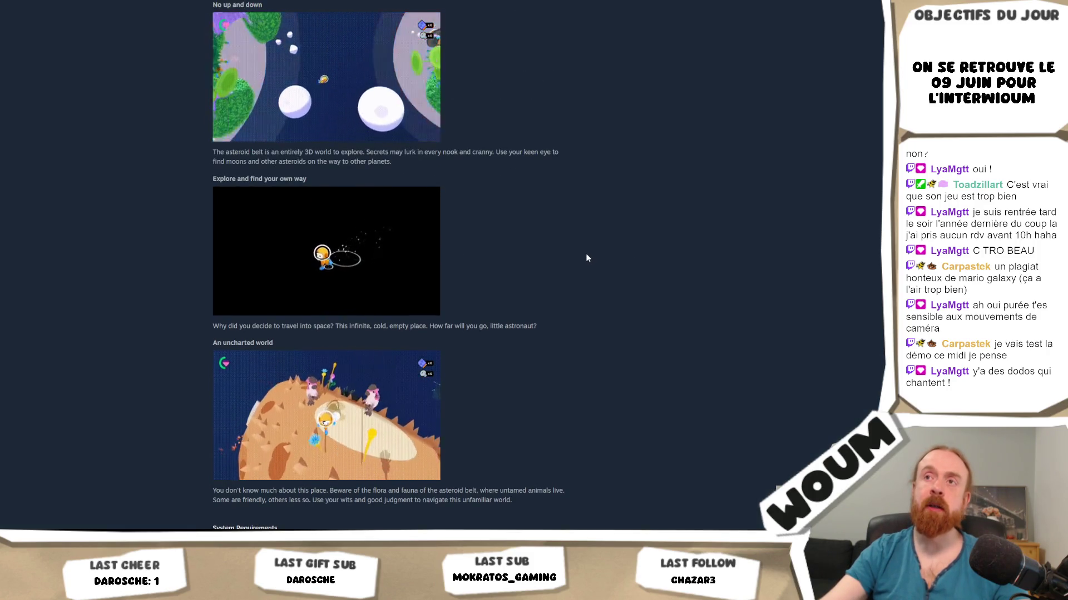
scroll(586, 257, up, 5)
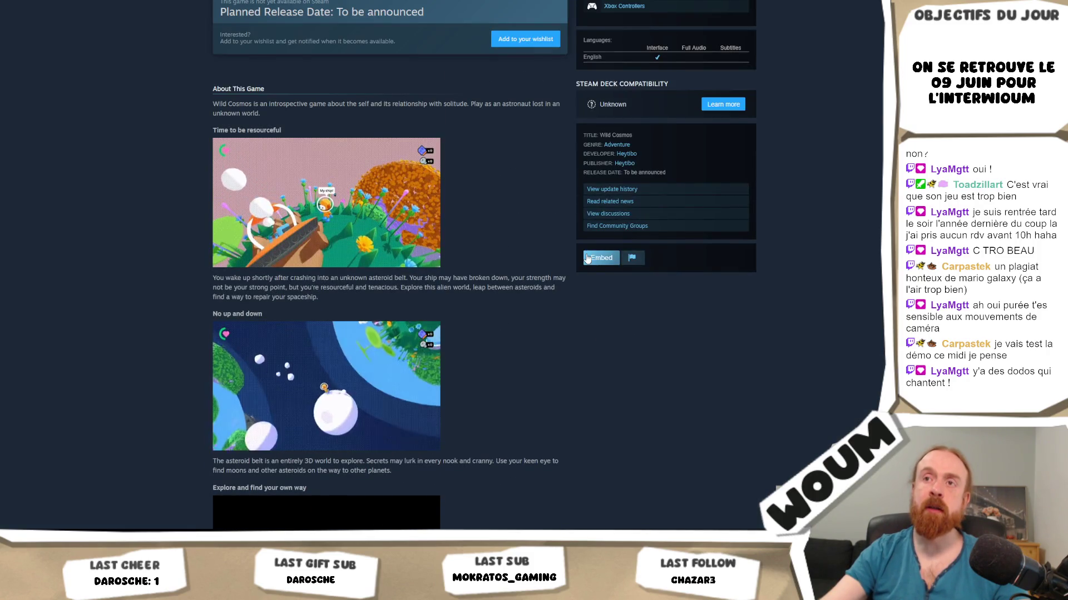
scroll(558, 266, up, 5)
scroll(557, 264, up, 3)
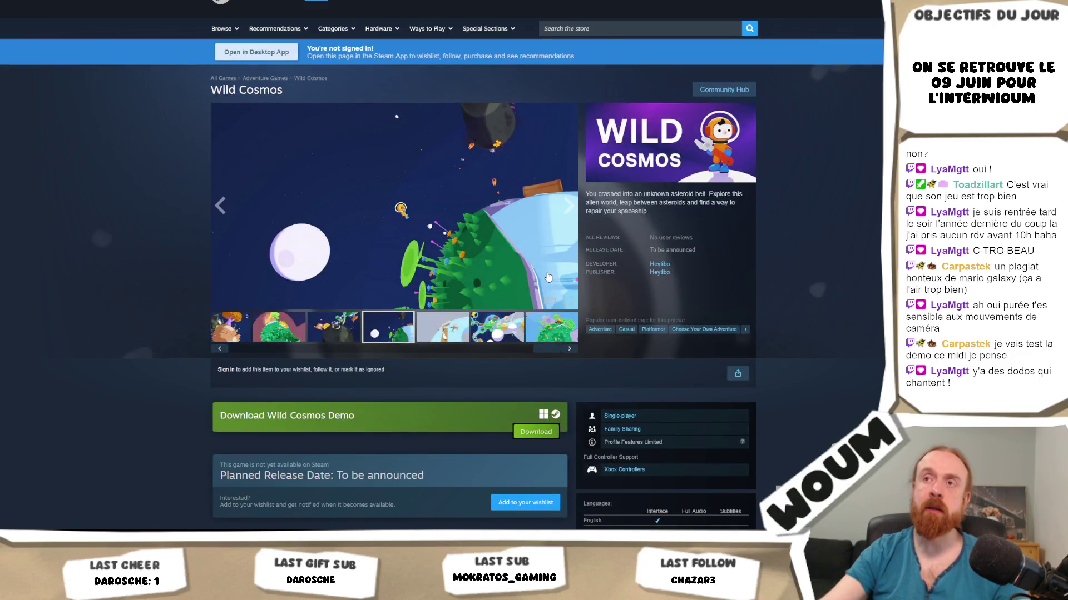
Browse the carousel screenshots from the green planet through to the fourth screenshot
click(279, 327)
click(220, 348)
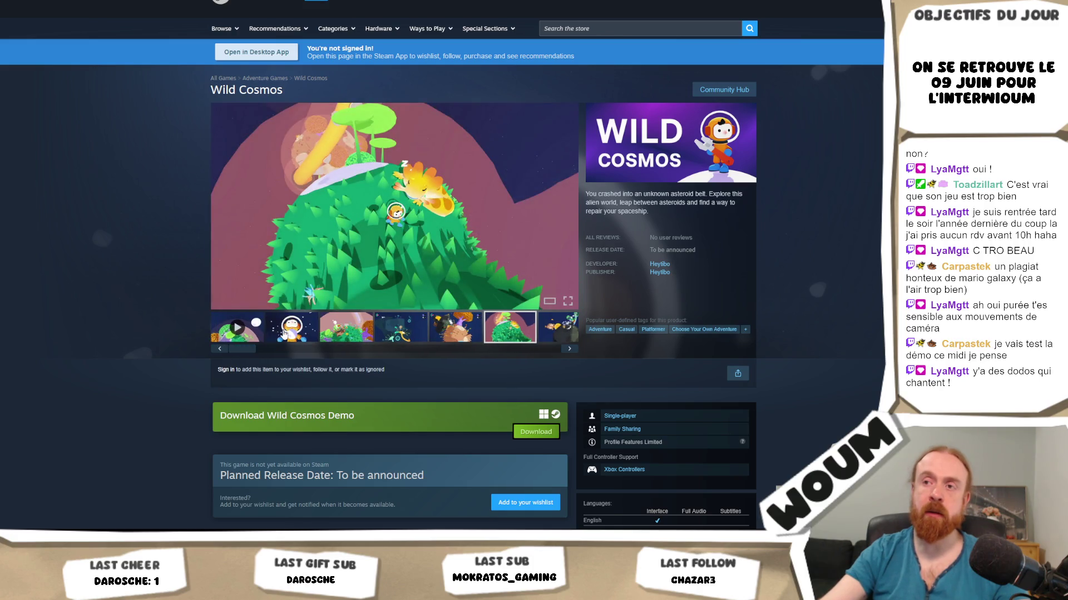
click(284, 332)
click(334, 336)
click(400, 338)
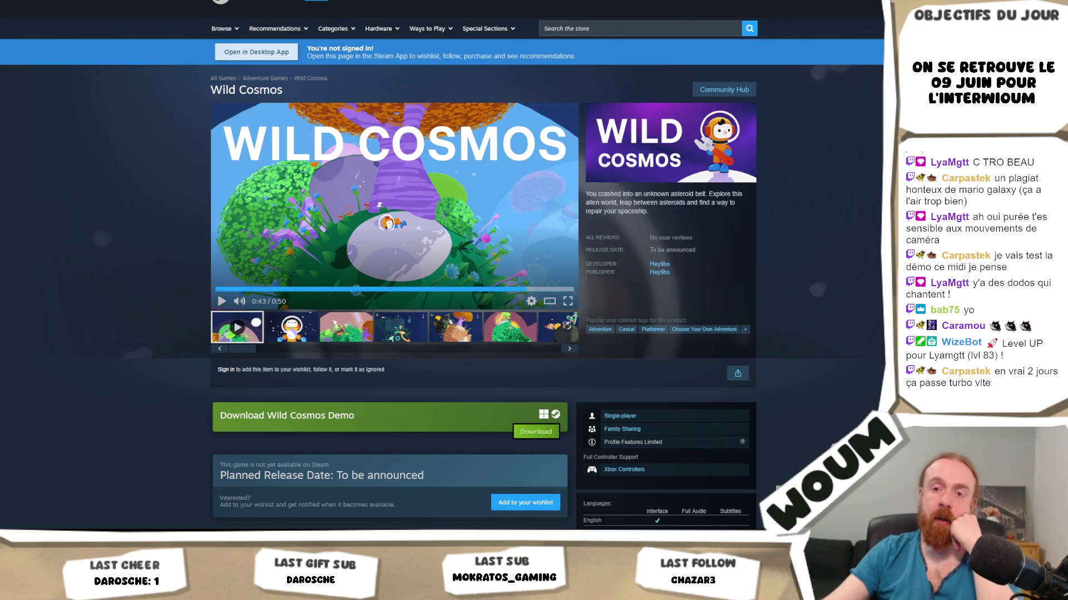
Return to the running game and build the woodcutting camp on the forest
key(alt+Tab)
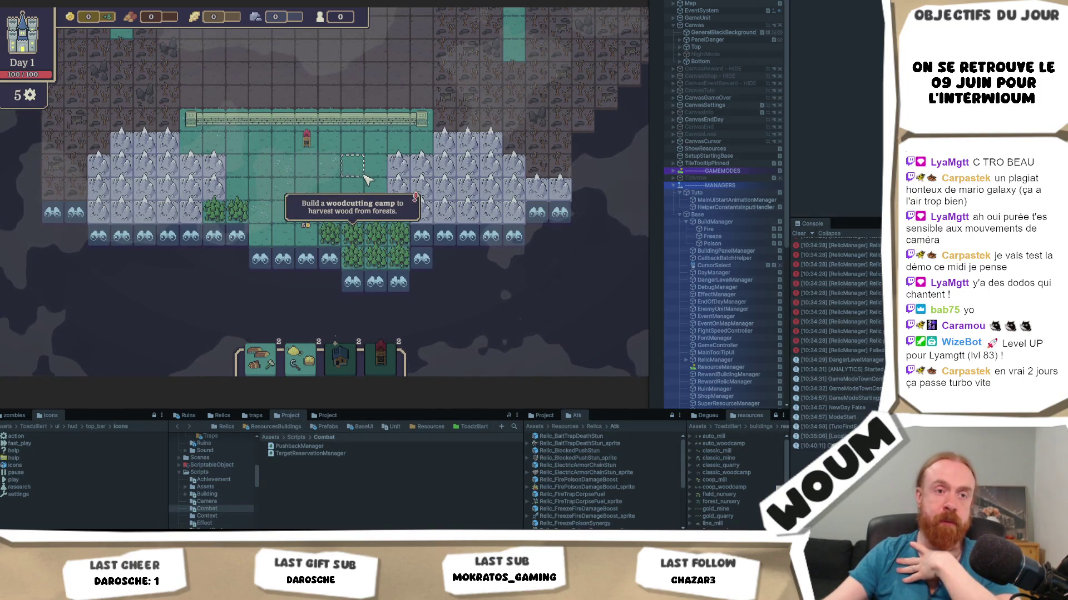
click(258, 361)
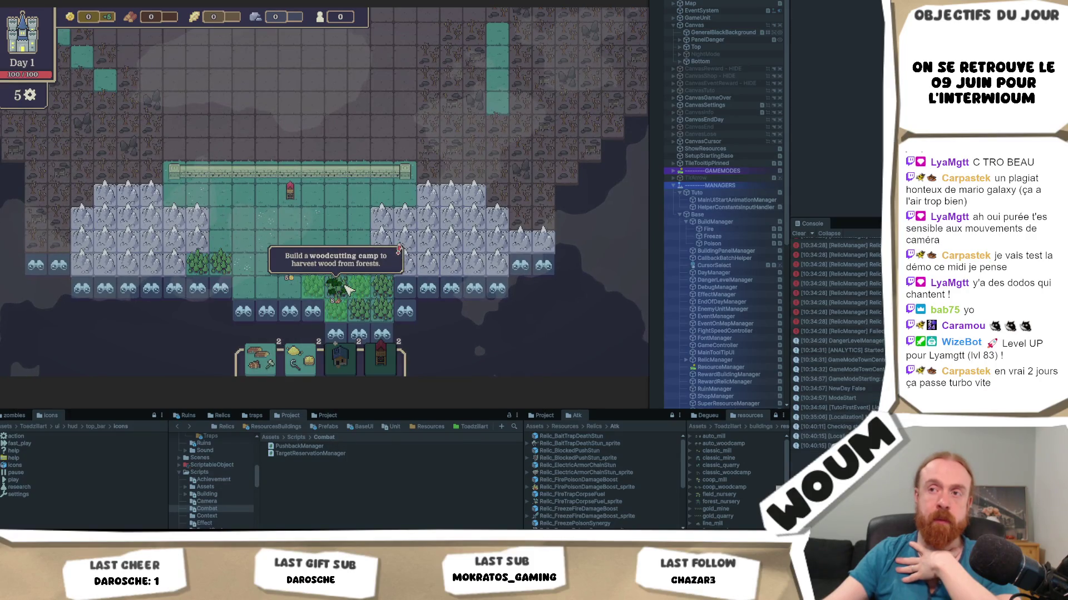
click(342, 291)
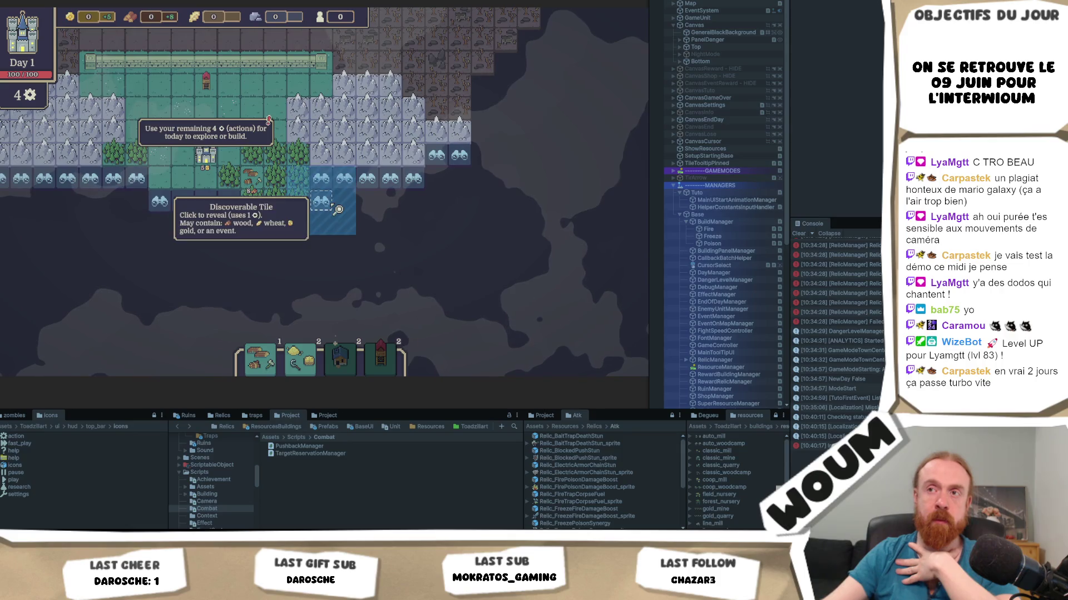
Explore two fogged tiles, uncovering farmland, and end the day to reach Day 2
click(322, 204)
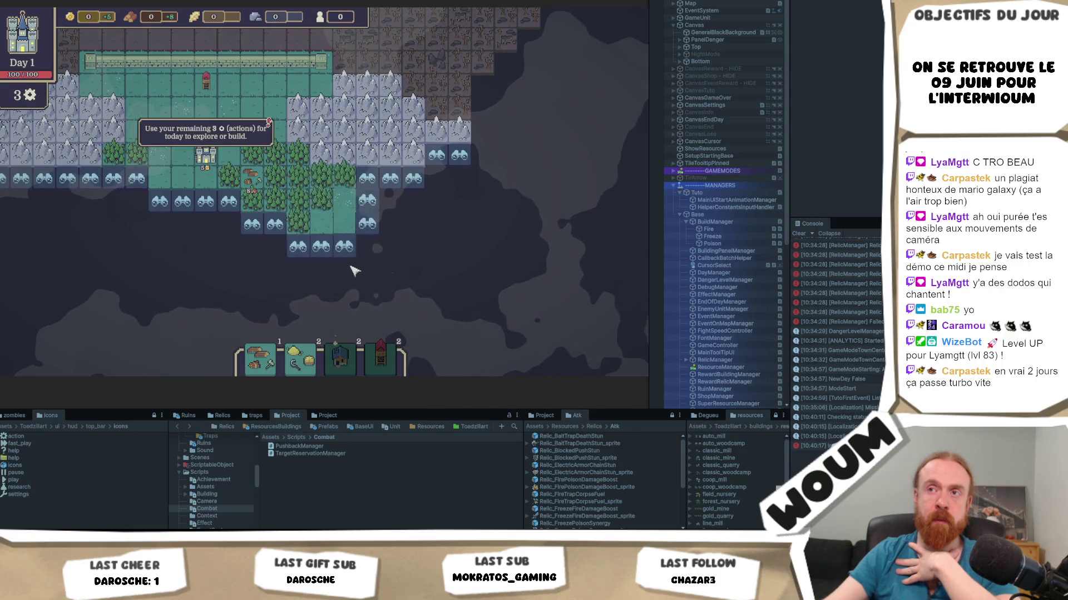
click(252, 224)
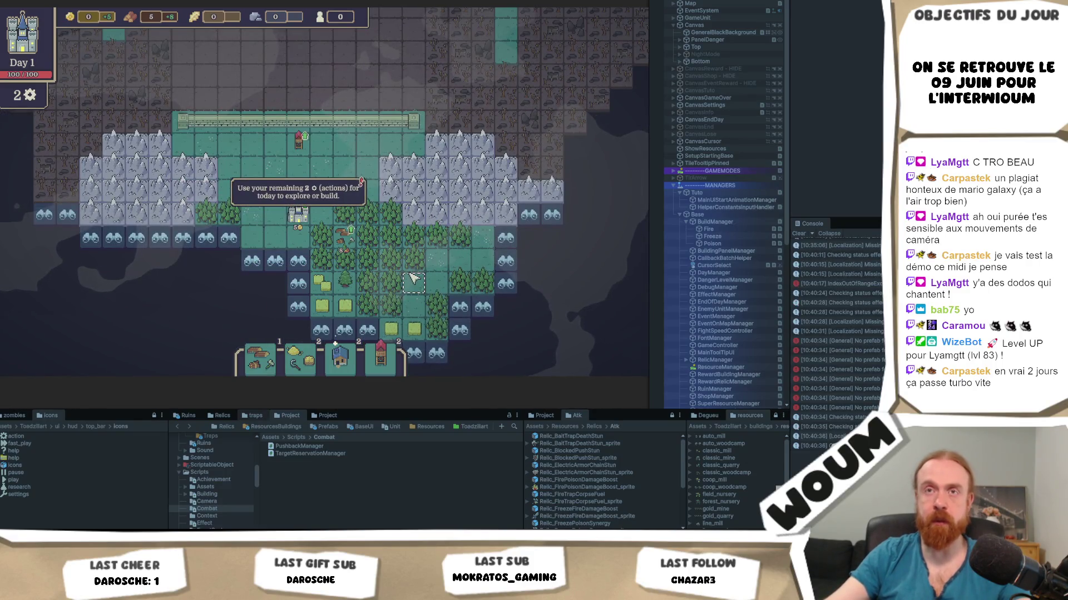
click(596, 322)
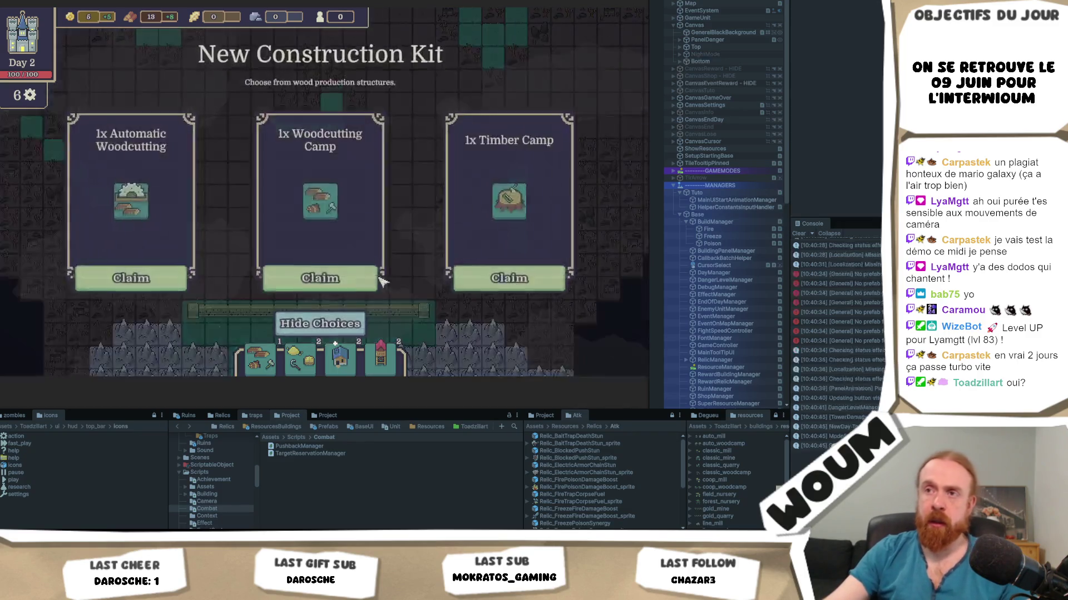
Claim the Woodcutting Camp and give the first tower the freeze upgrade with Zone focus
click(293, 276)
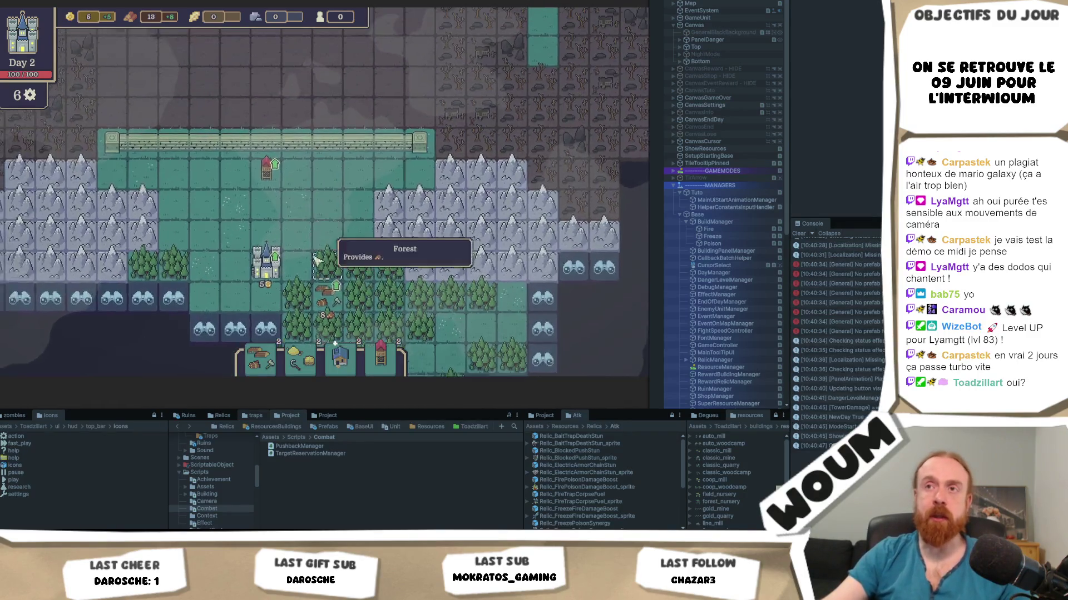
mouse_move(282, 194)
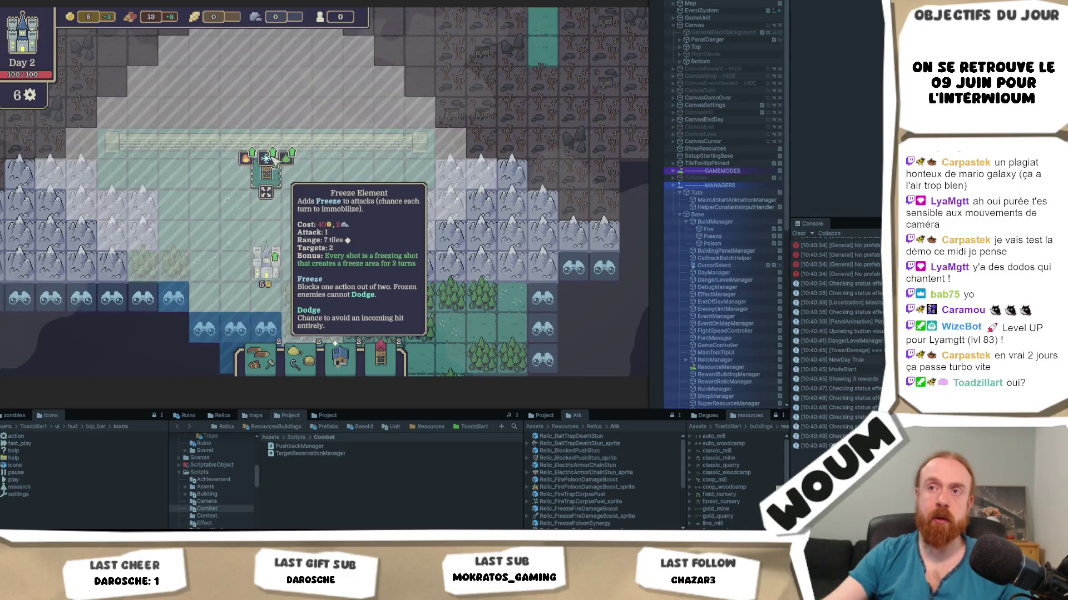
click(266, 159)
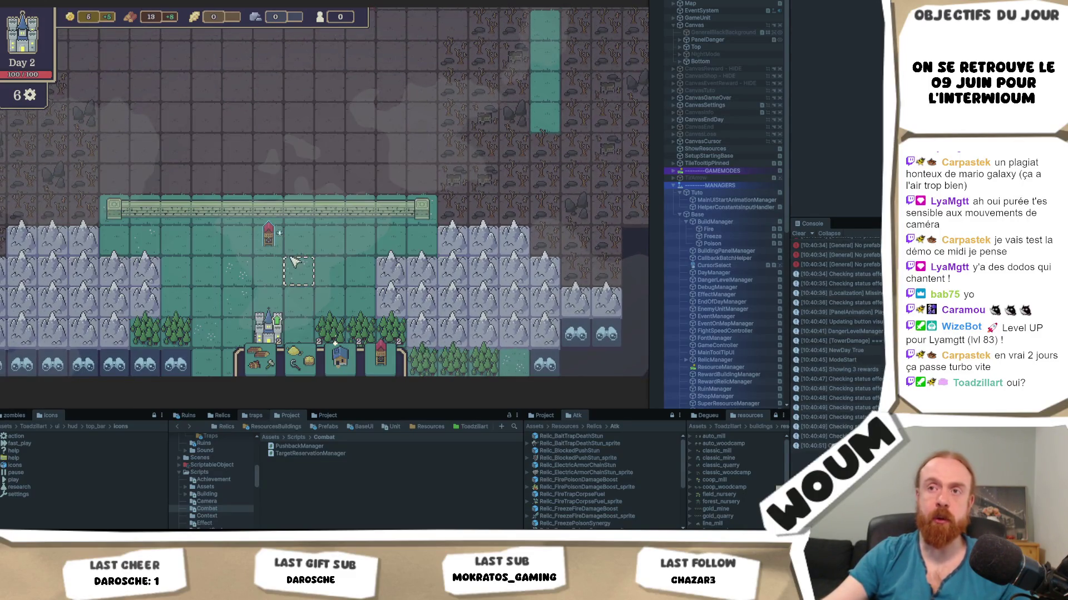
mouse_move(270, 238)
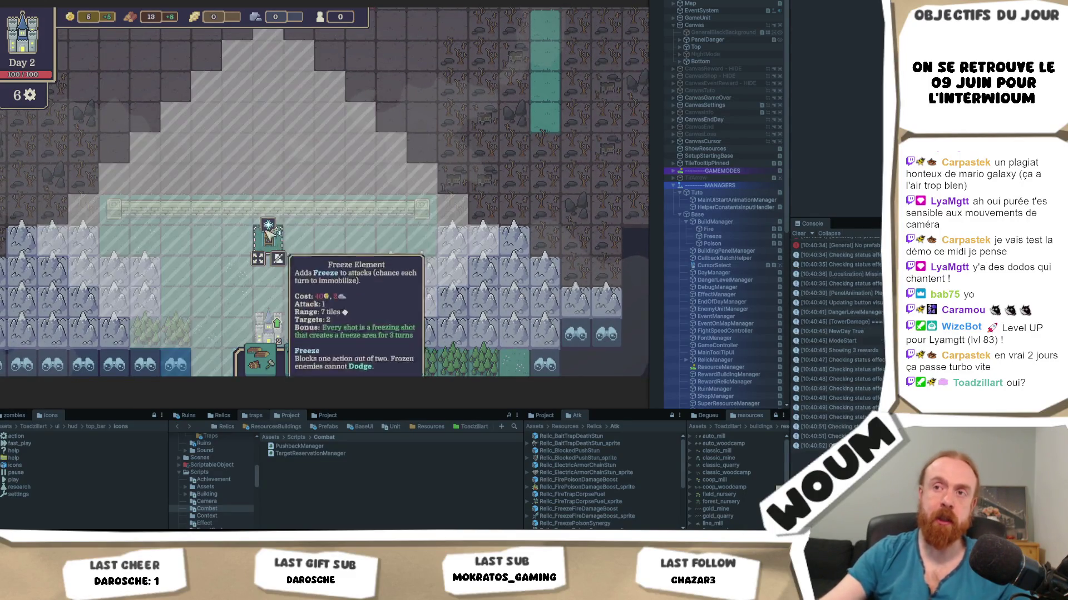
click(278, 260)
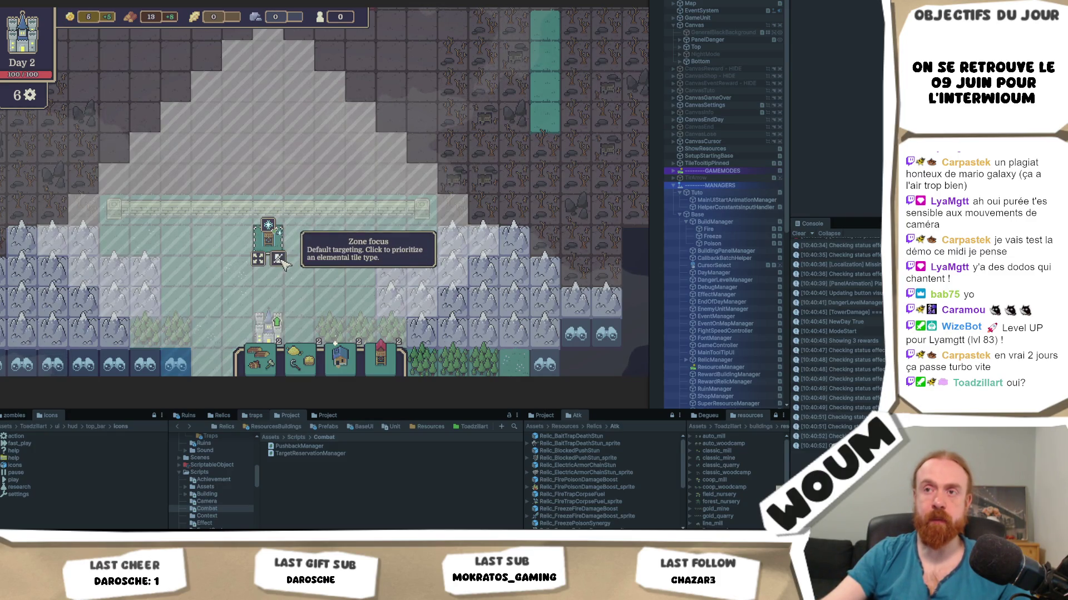
Place Basic Towers on the tiles below the wall and upgrade the first new one
mouse_move(272, 247)
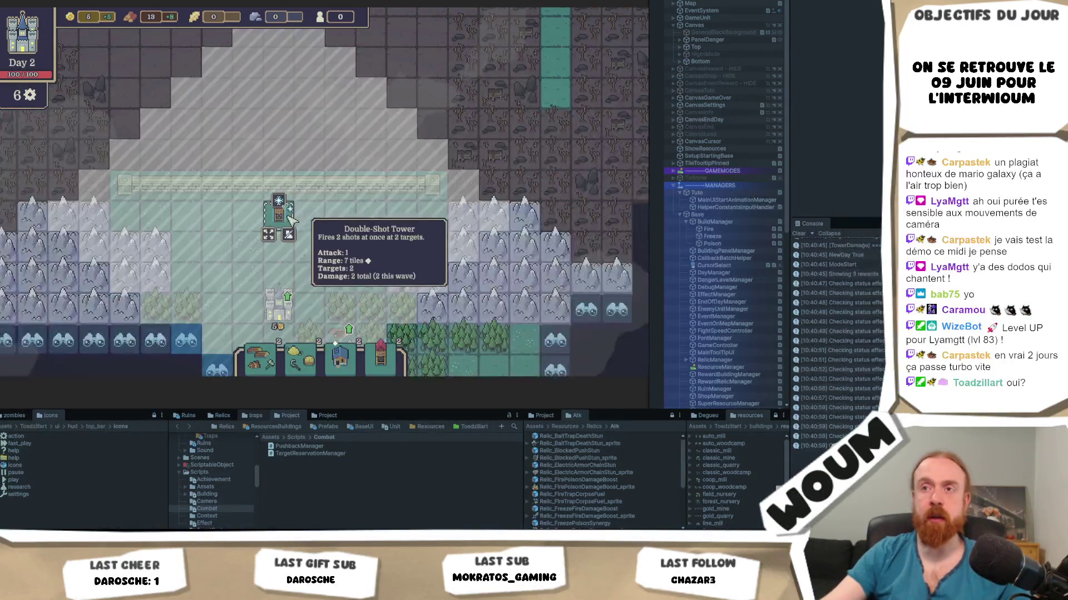
mouse_move(381, 358)
mouse_down()
mouse_move(322, 291)
mouse_move(300, 295)
mouse_up()
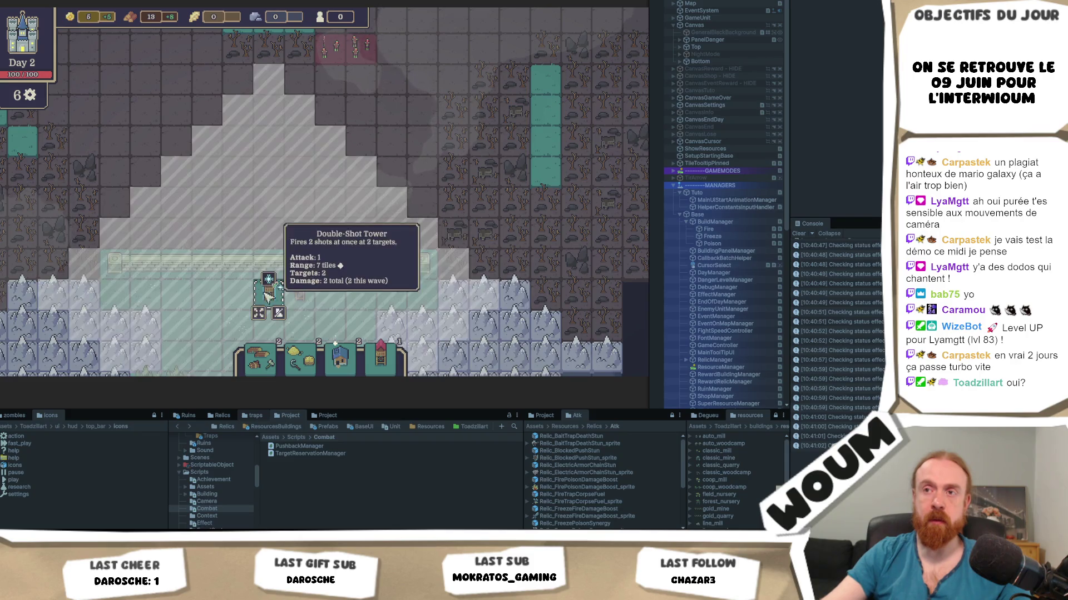
click(310, 282)
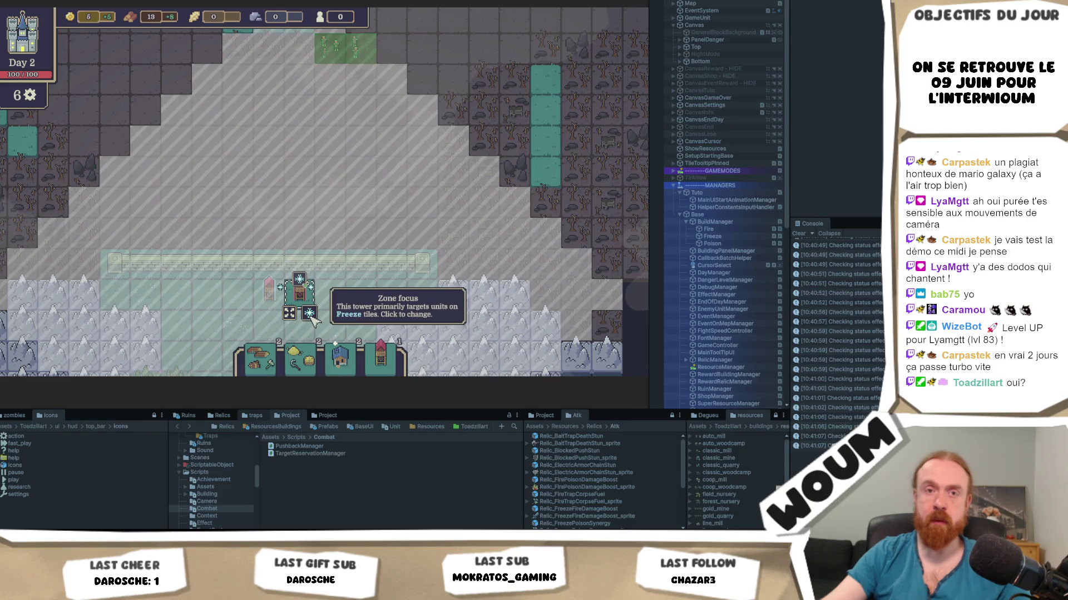
click(394, 364)
click(287, 271)
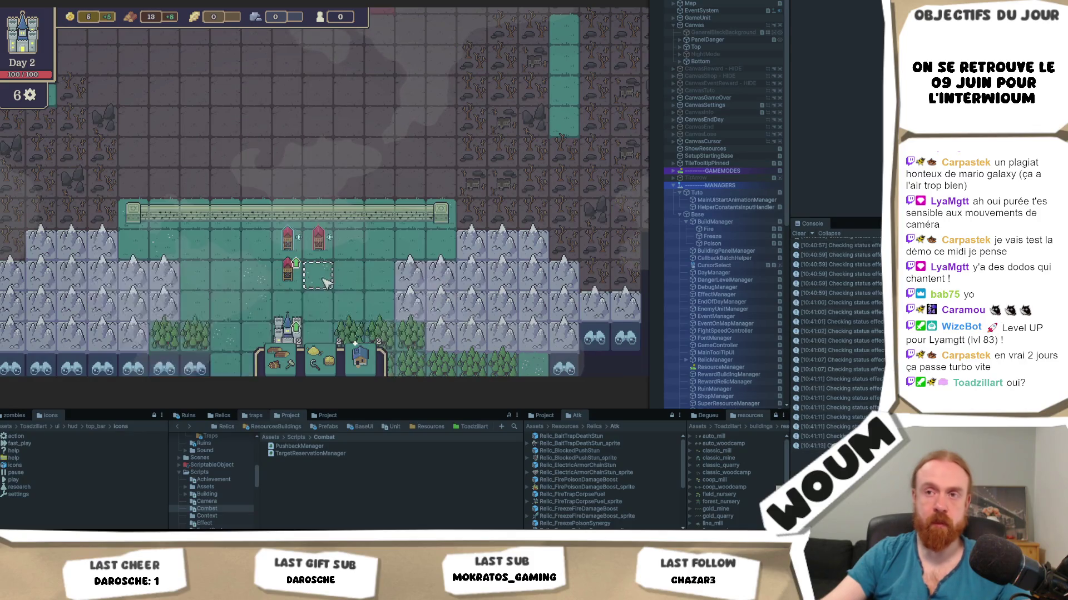
Add three more towers to the row and give the Improved Basic Tower the freeze upgrade
click(326, 282)
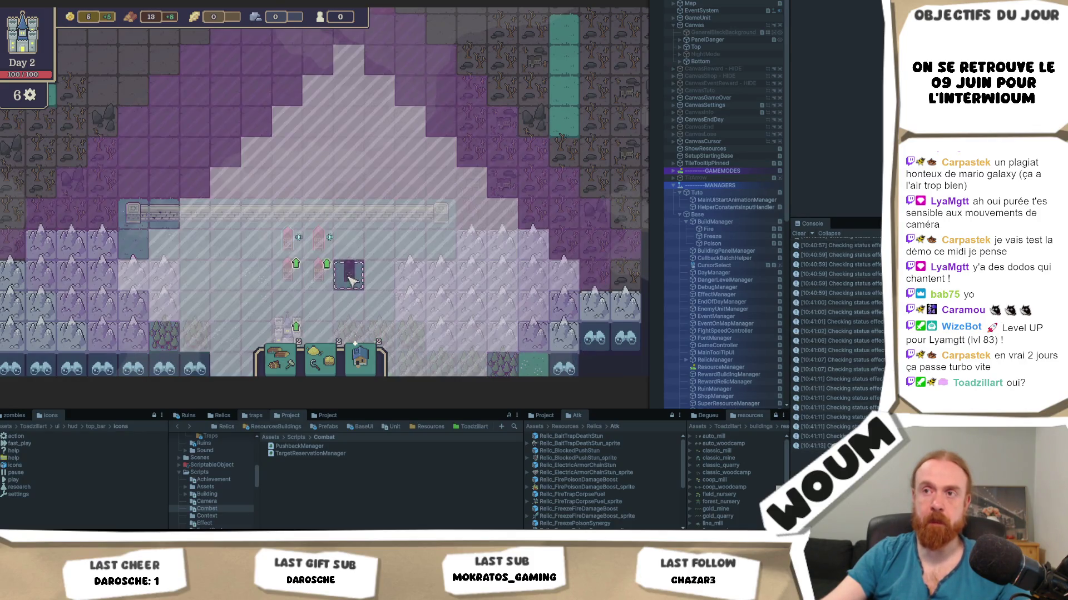
click(350, 280)
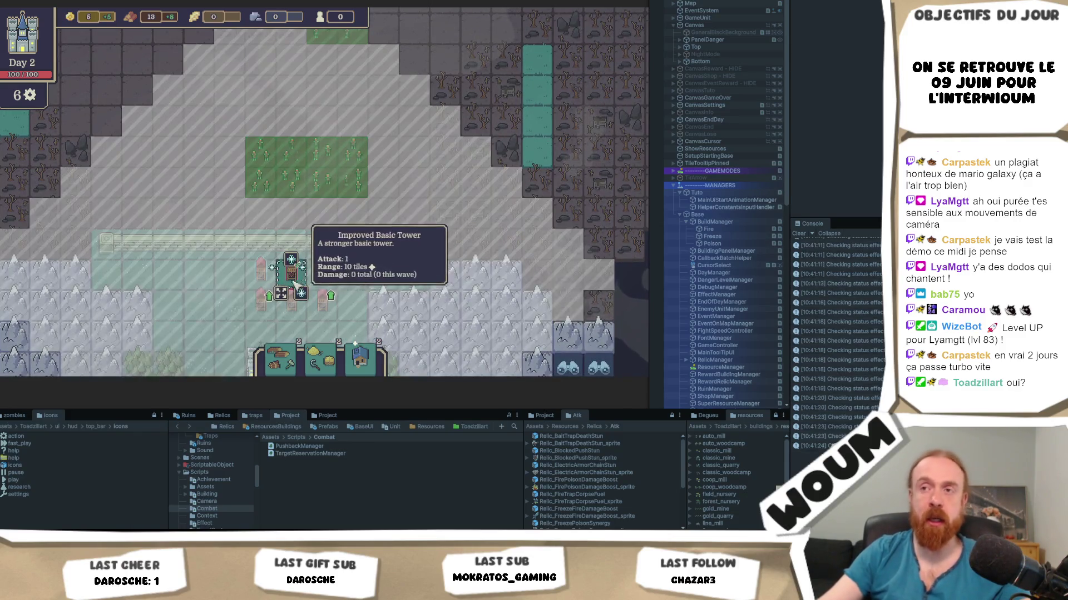
click(329, 283)
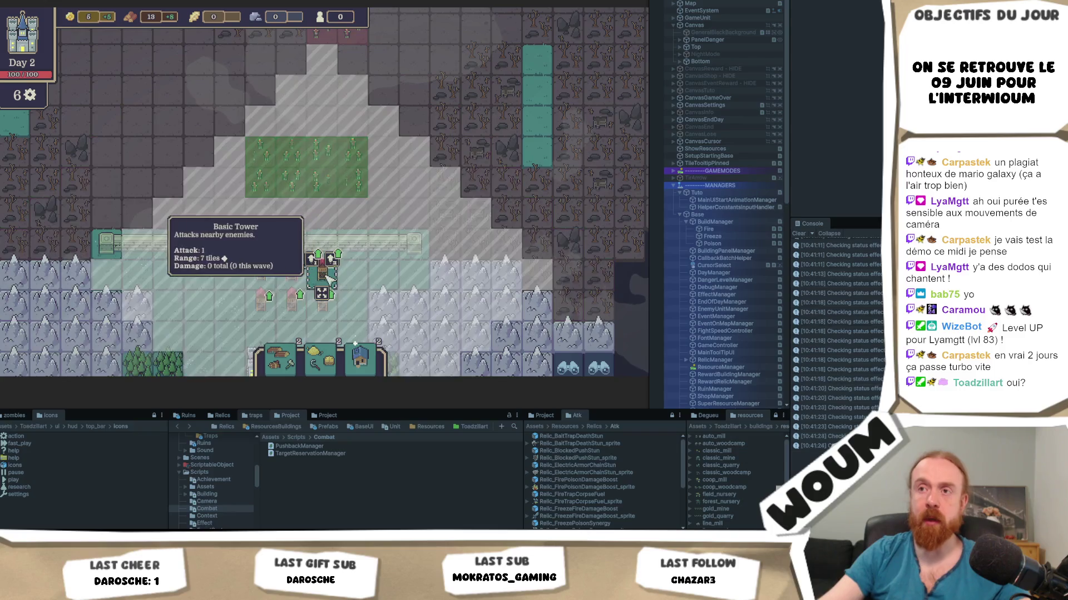
click(333, 259)
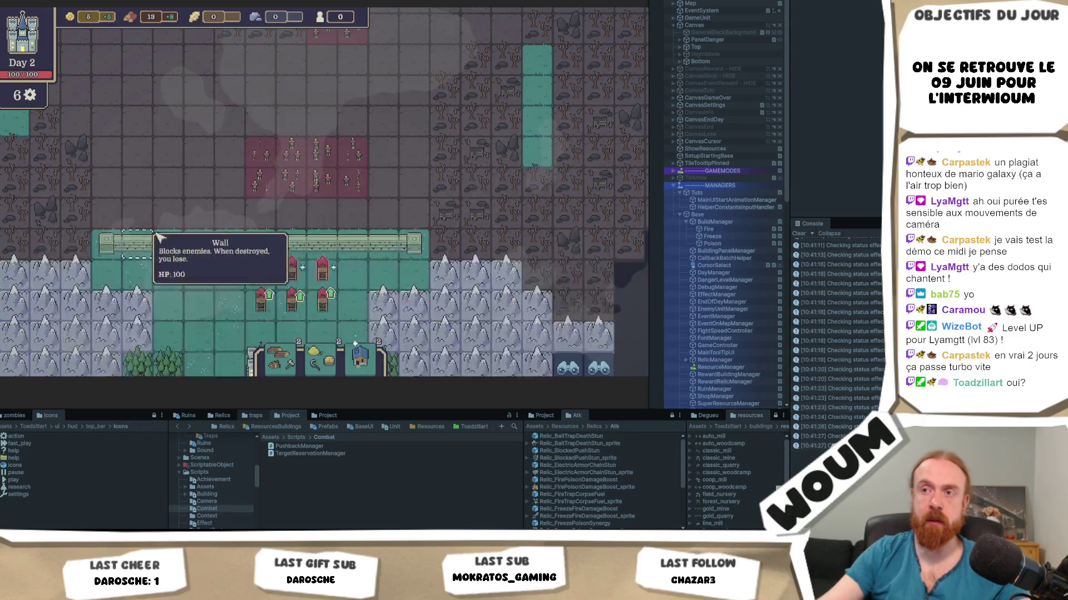
Inspect the Double-Shot Tower, zombie, wall and Improved Basic Tower stats, then start the night
click(265, 275)
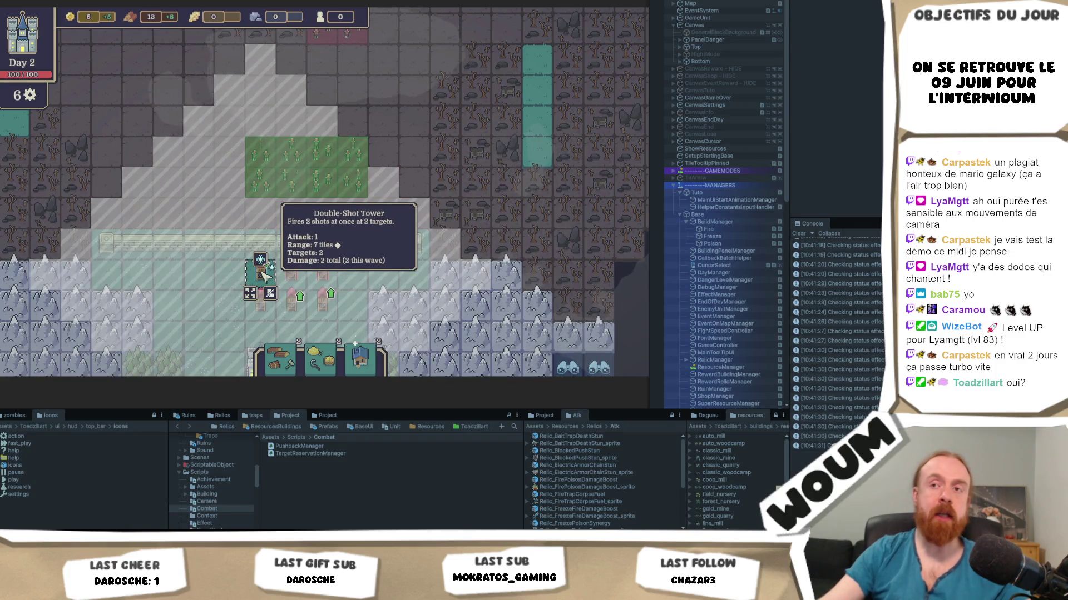
click(260, 182)
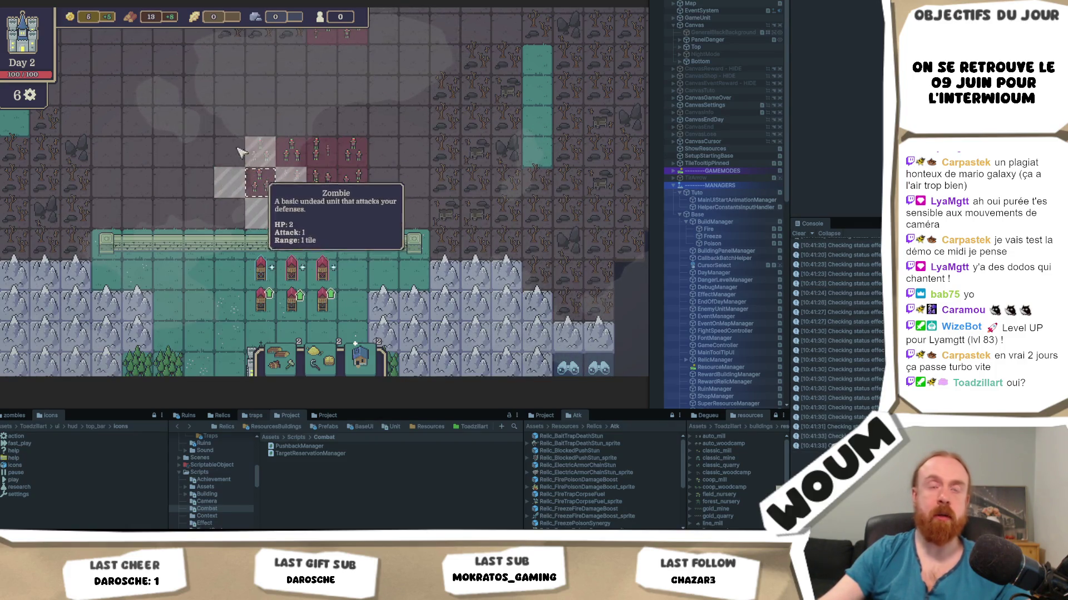
click(260, 248)
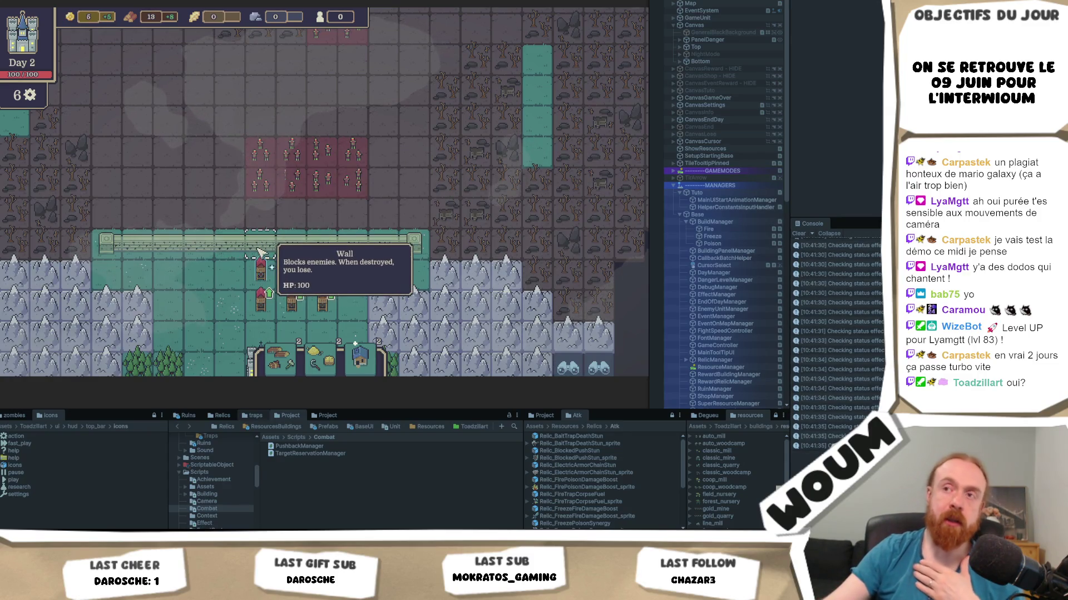
click(265, 277)
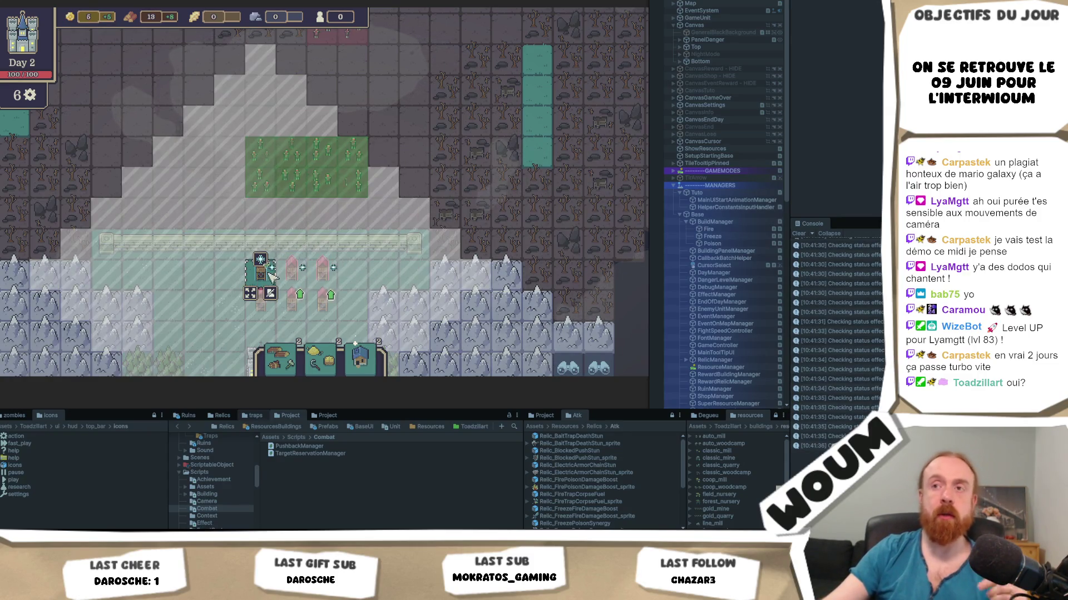
mouse_move(260, 261)
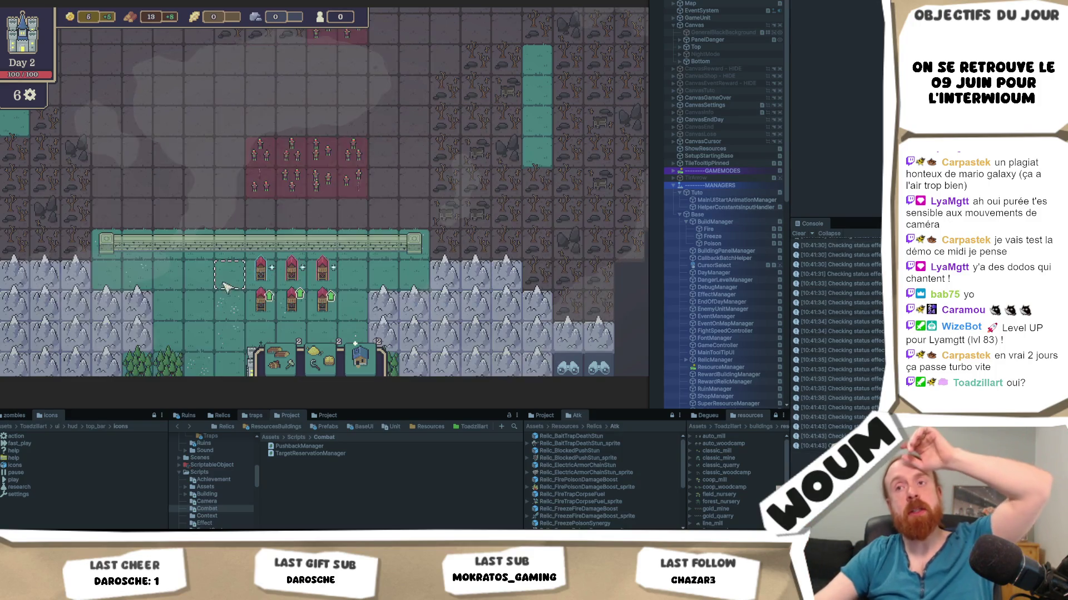
click(292, 276)
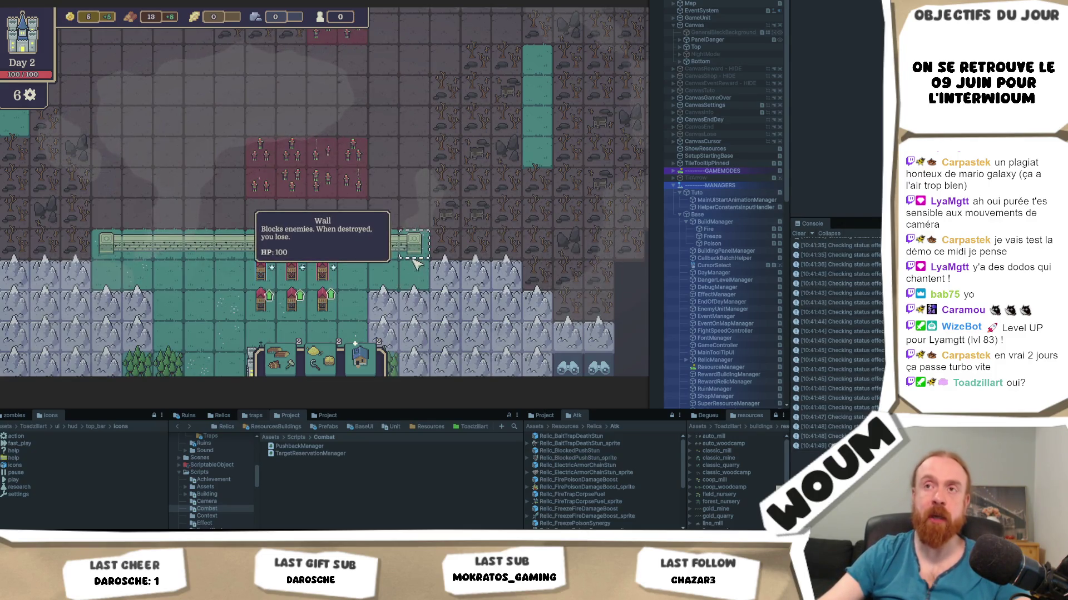
click(556, 320)
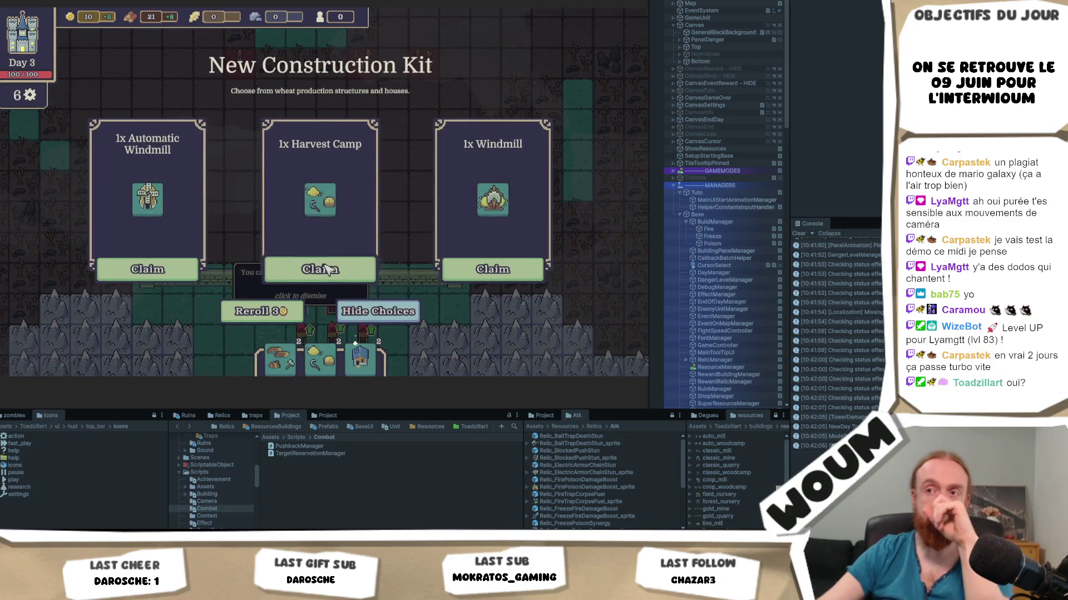
Claim the Harvest Camp from the construction kit and dismiss the tower-moving tutorial tip
click(328, 269)
drag(486, 254, 474, 203)
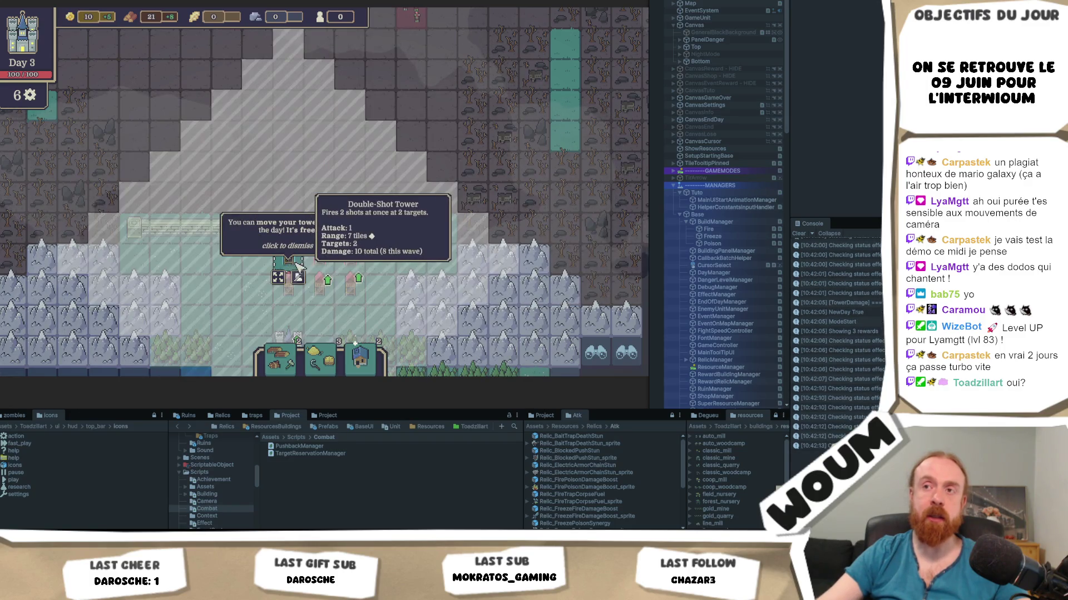
click(319, 255)
Pan and zoom out the map to check the zombie blocks north of the wall
drag(392, 159, 404, 190)
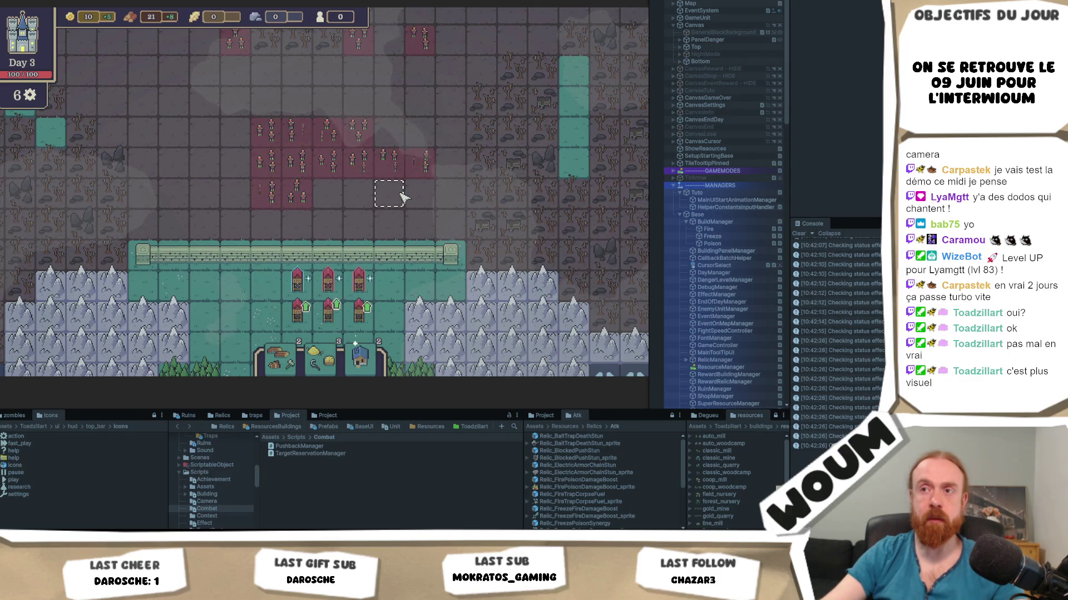
scroll(397, 189, down, 2)
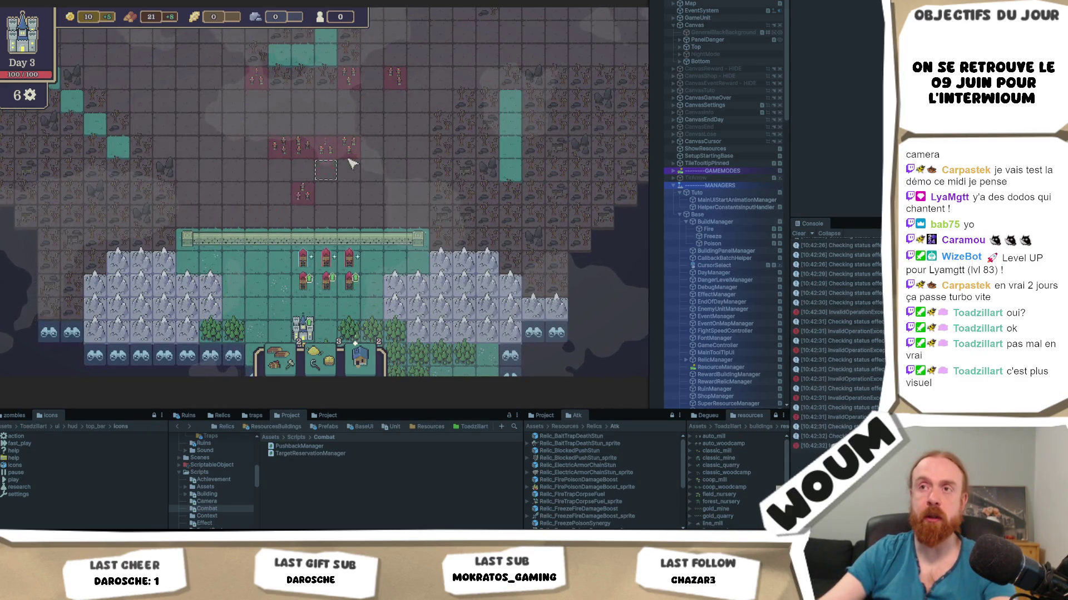
mouse_move(311, 162)
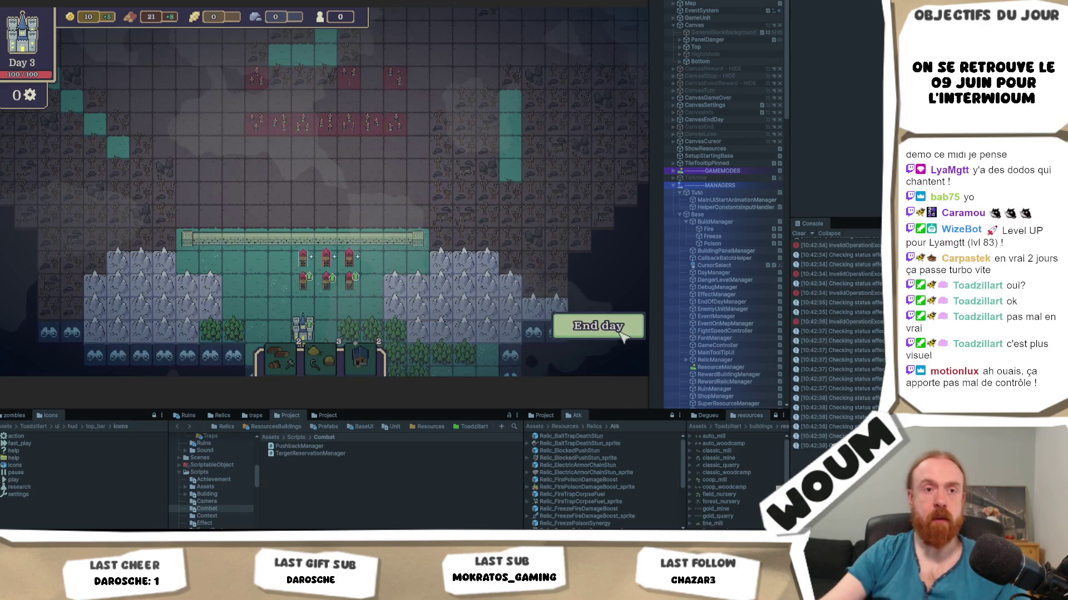
End Day 3 to run the night wave, then claim the Timber Camp from the kit
click(634, 326)
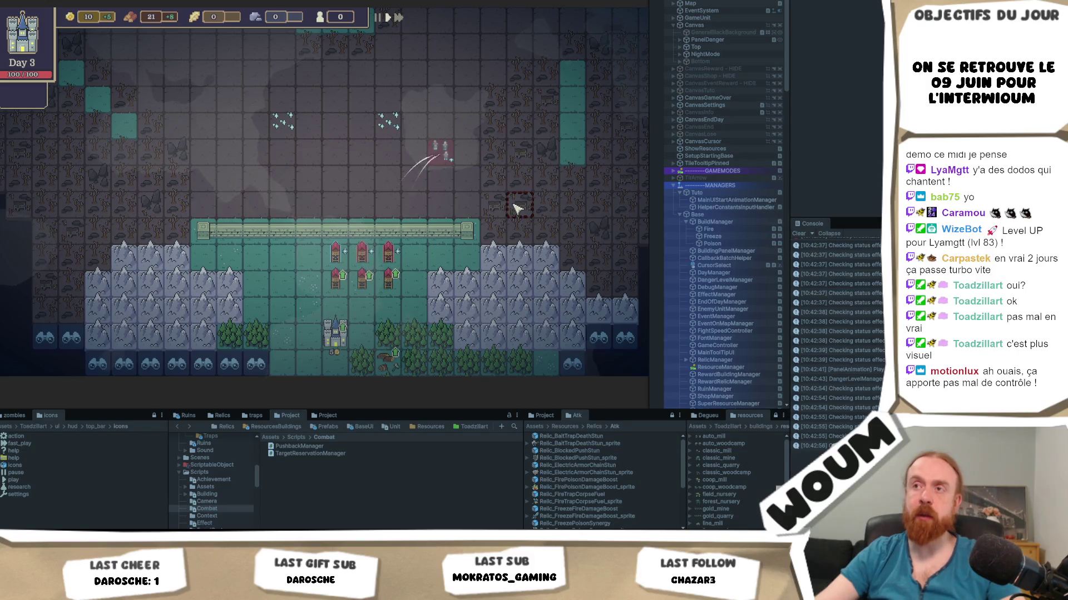
click(313, 267)
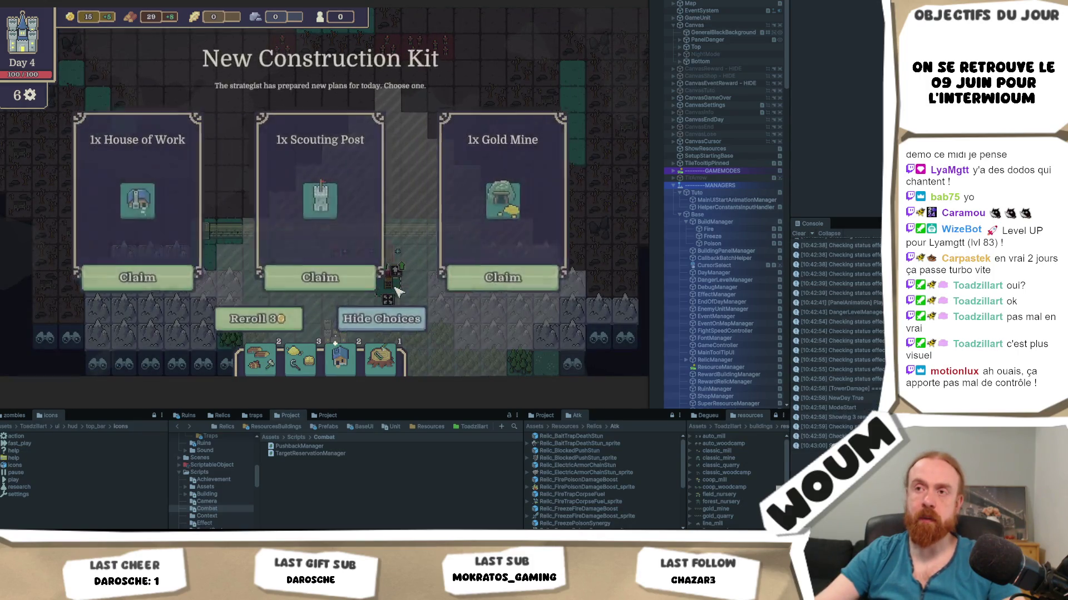
Claim the Scouting Post, place the Improved Basic Tower behind the wall, and end Day 4
click(359, 272)
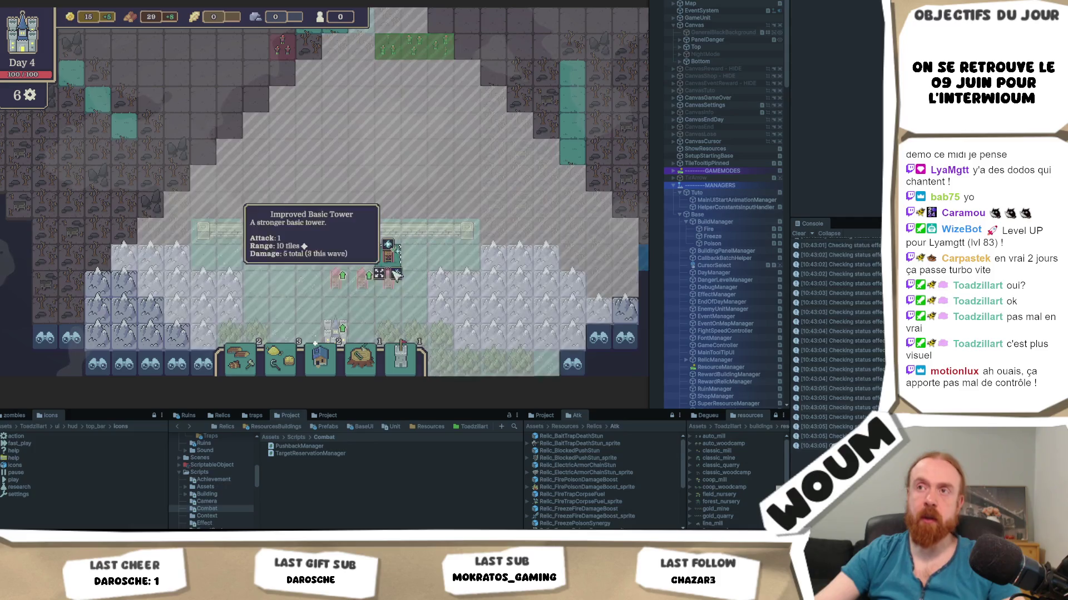
click(344, 268)
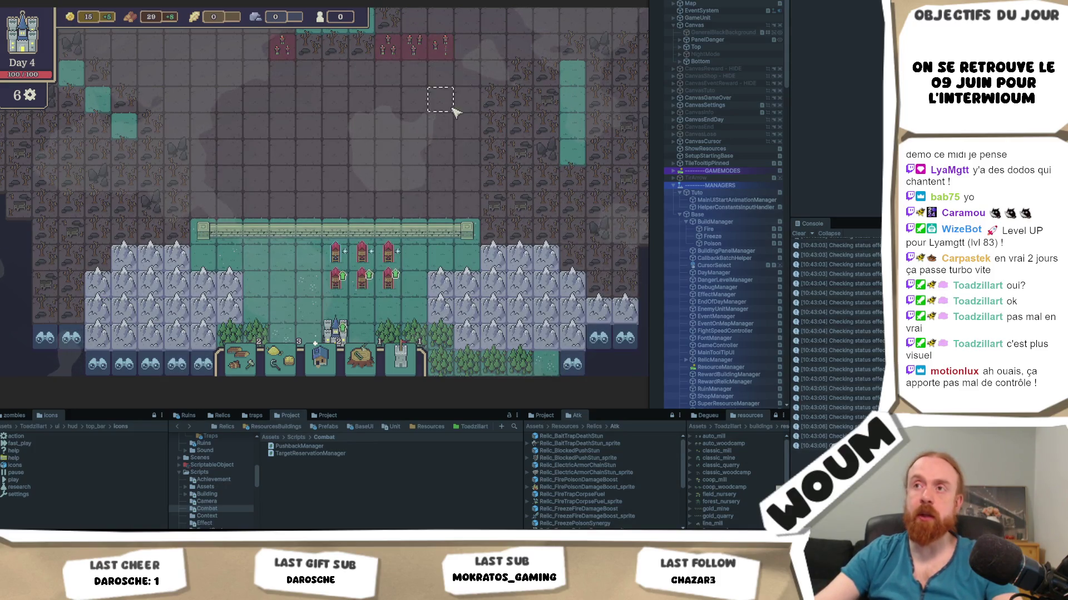
mouse_move(283, 98)
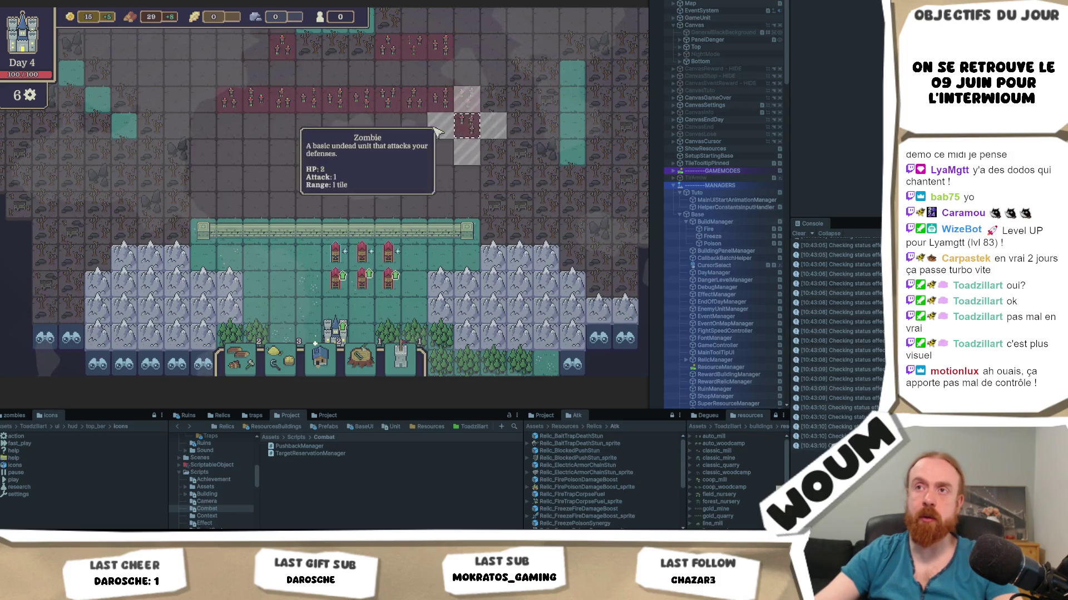
click(562, 321)
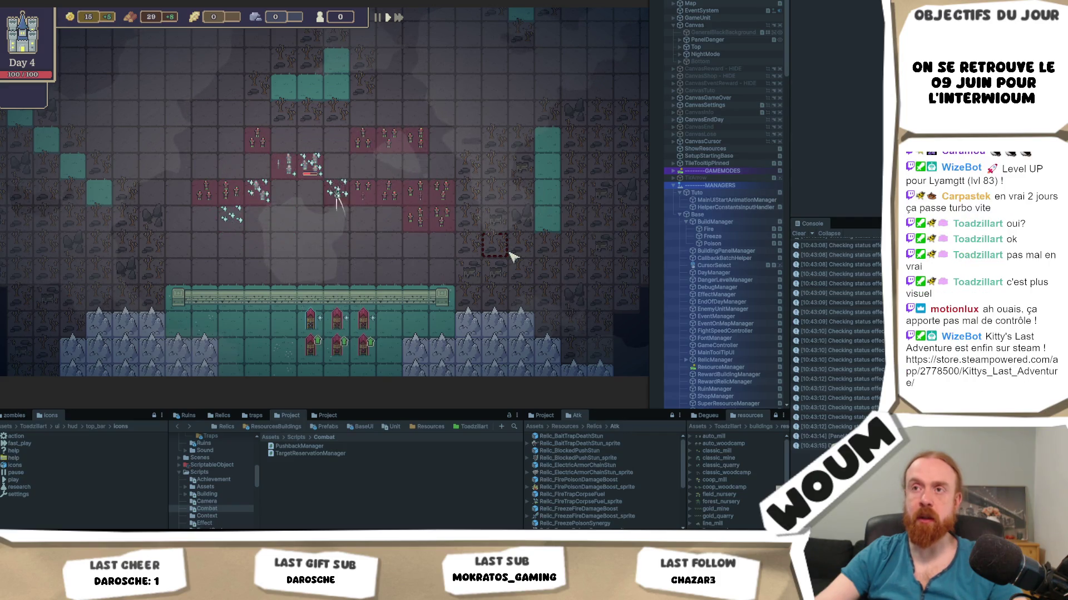
mouse_move(443, 296)
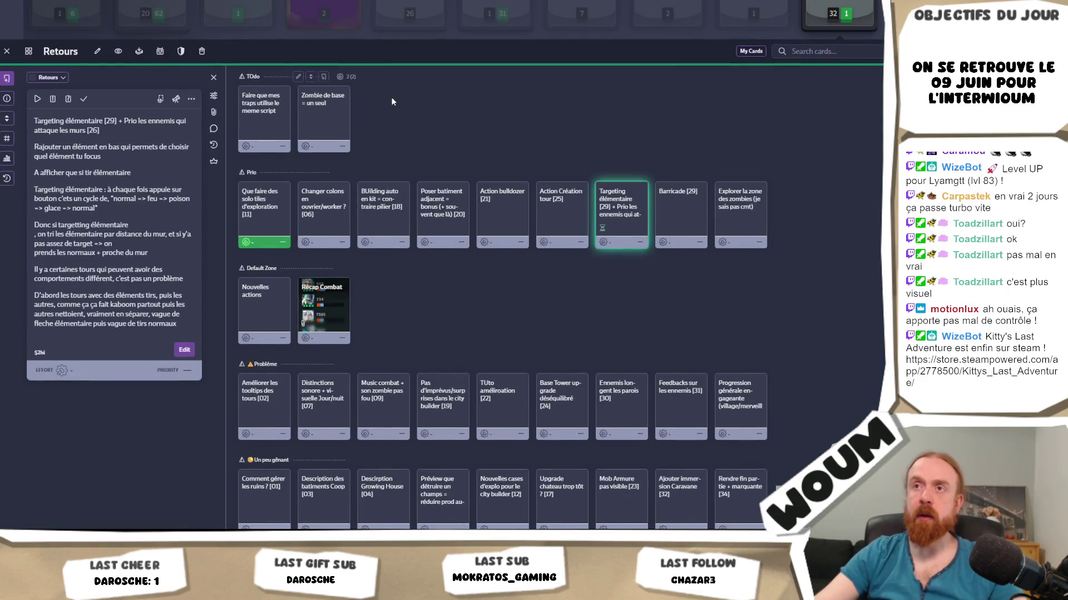
Save a new TOdo card noting towers all target the same mob and keep firing
click(324, 76)
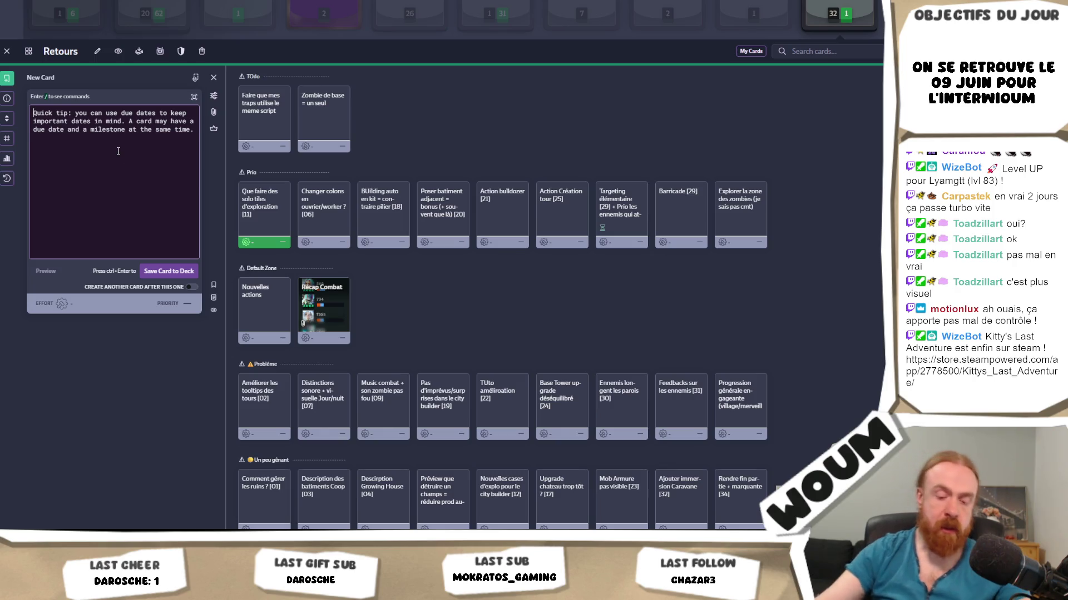
text(systeme de visé par rapport aux dégats inc pété (les tours visent toute le meme mob)
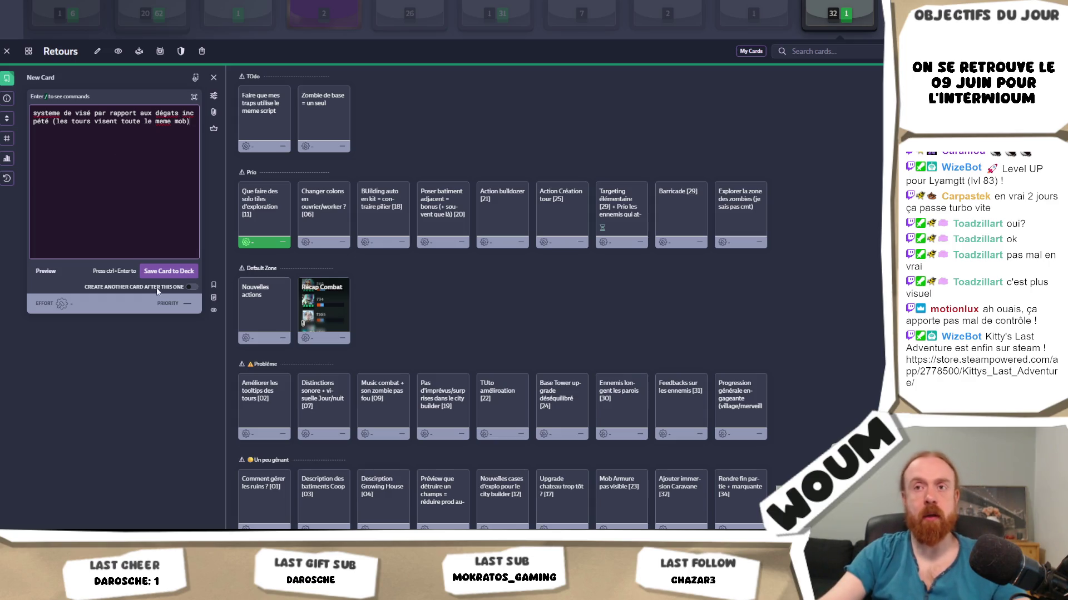
click(149, 268)
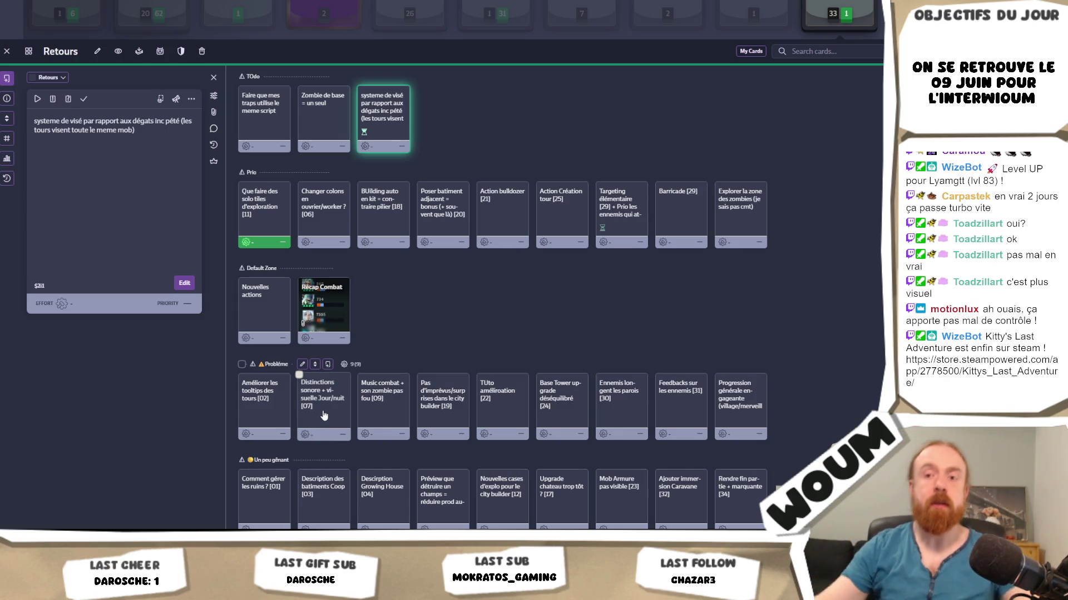
Claim the pair of Mine Towers in the game, then add a second description line to the card
key(alt+Tab)
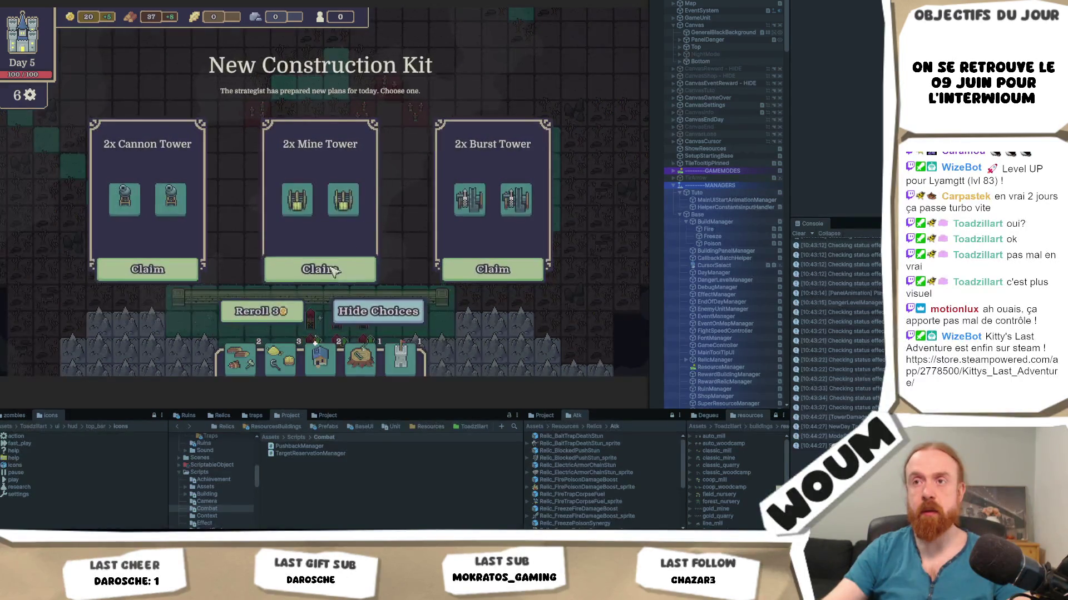
click(319, 271)
key(alt+Tab)
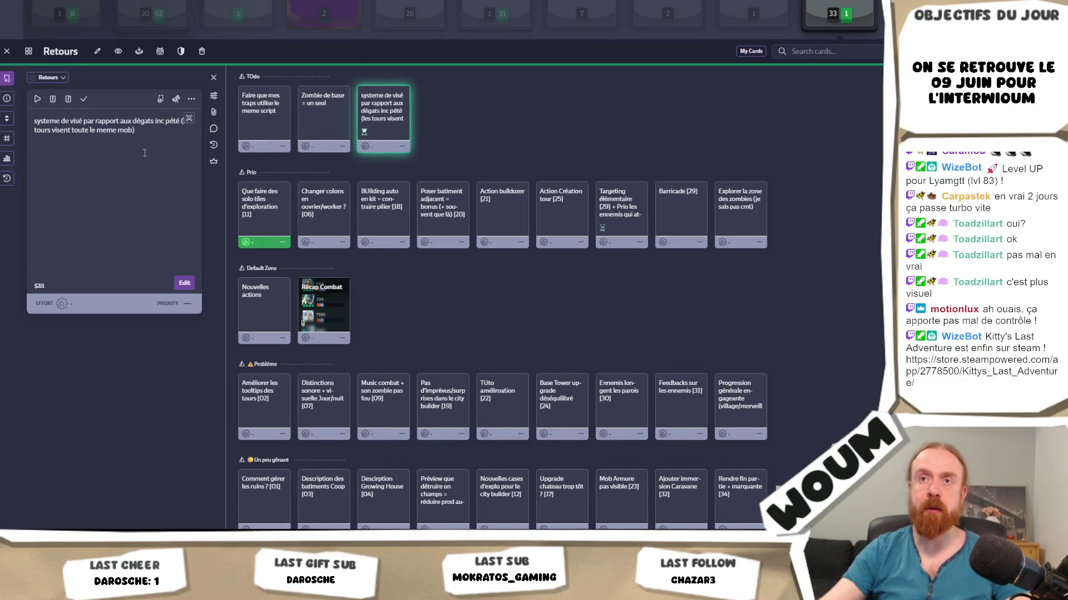
click(155, 158)
text(ça tir quand meme, meme si tout les mobs sont mort ?)
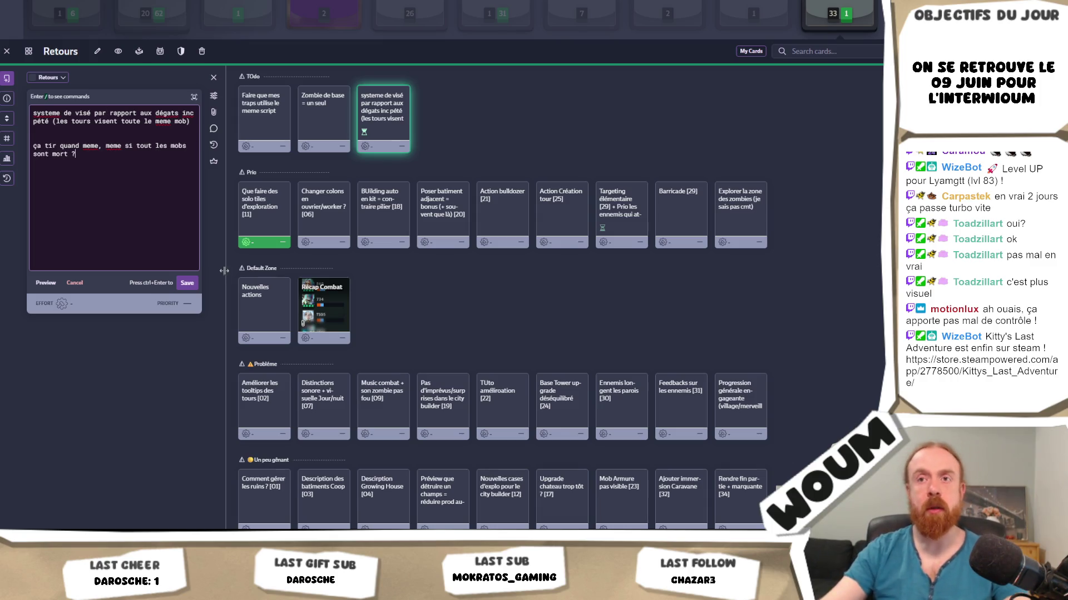
click(186, 282)
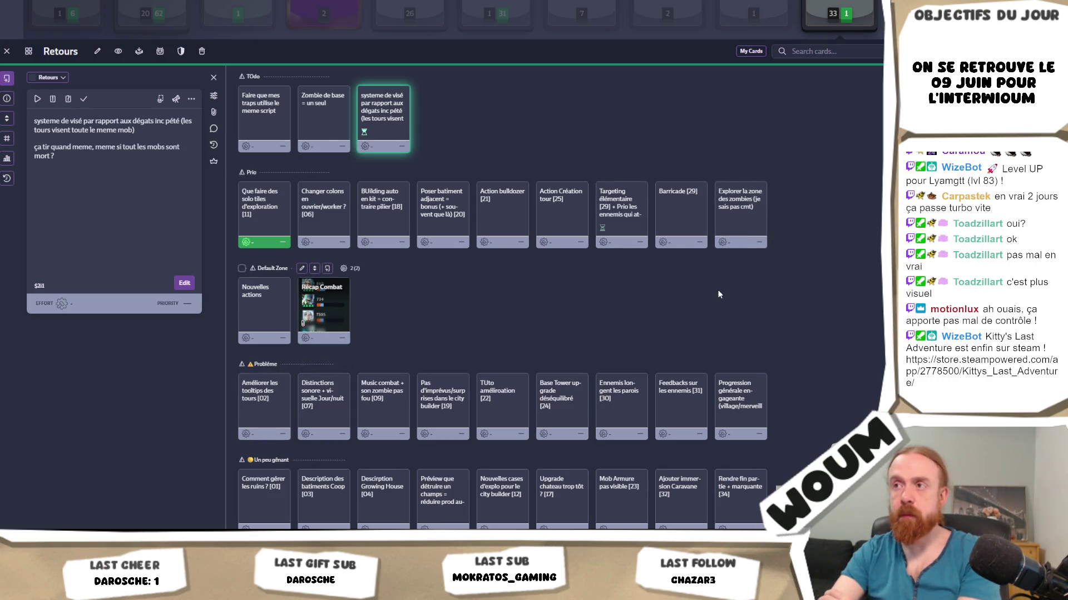
Open the Targeting élémentaire card, then claim the Spacious House back in the game
click(634, 219)
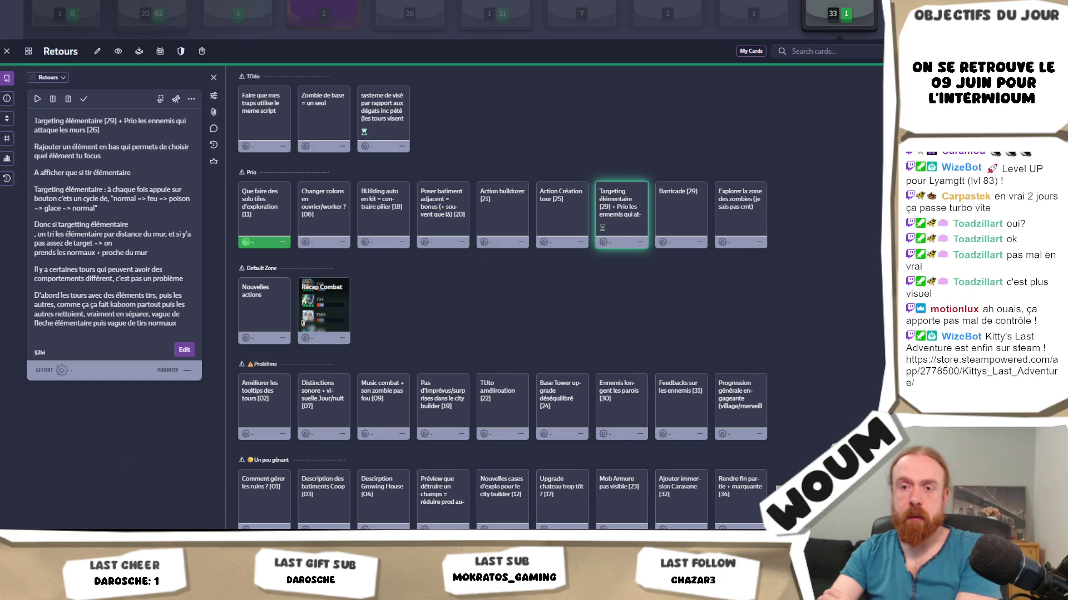
key(alt+Tab)
click(362, 261)
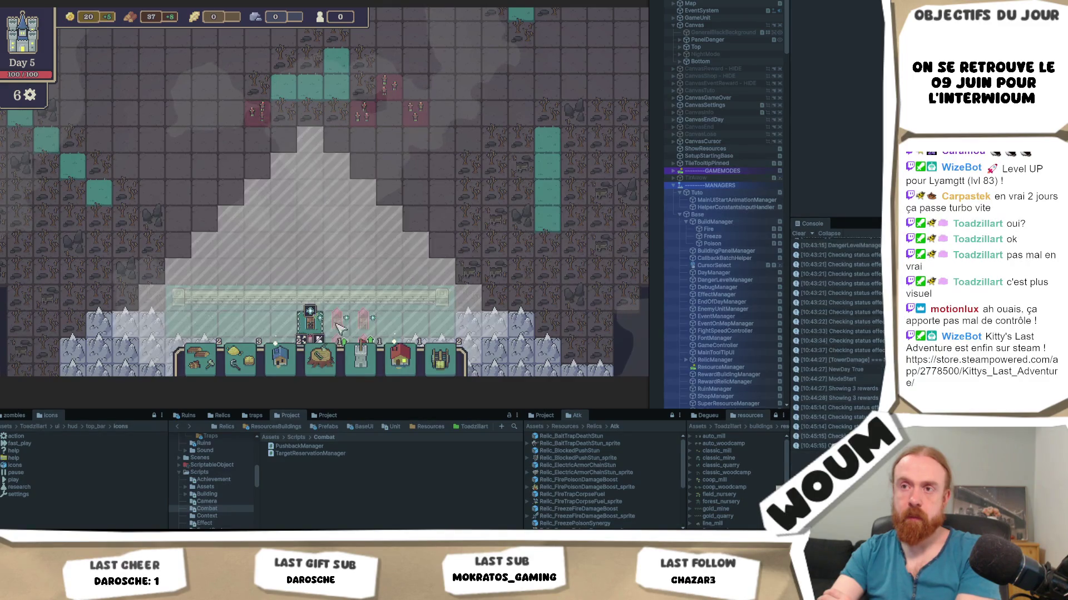
Close the Day 5 construction kit with the Spacious House added to the building bar
mouse_move(361, 321)
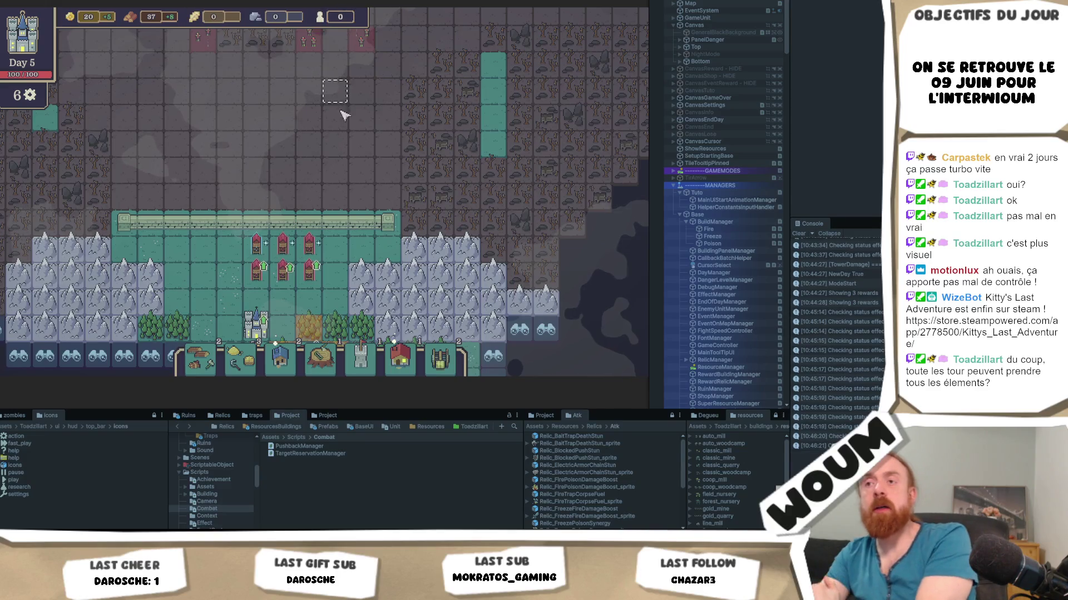
Place a tower and a Frost Spike Tower just behind the wall
key(1)
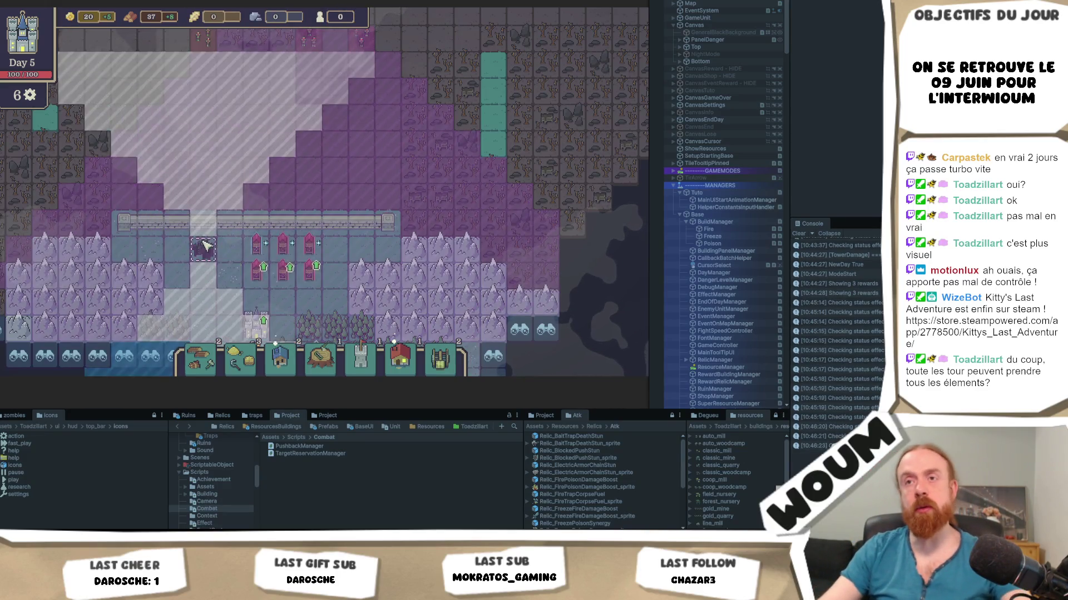
click(204, 246)
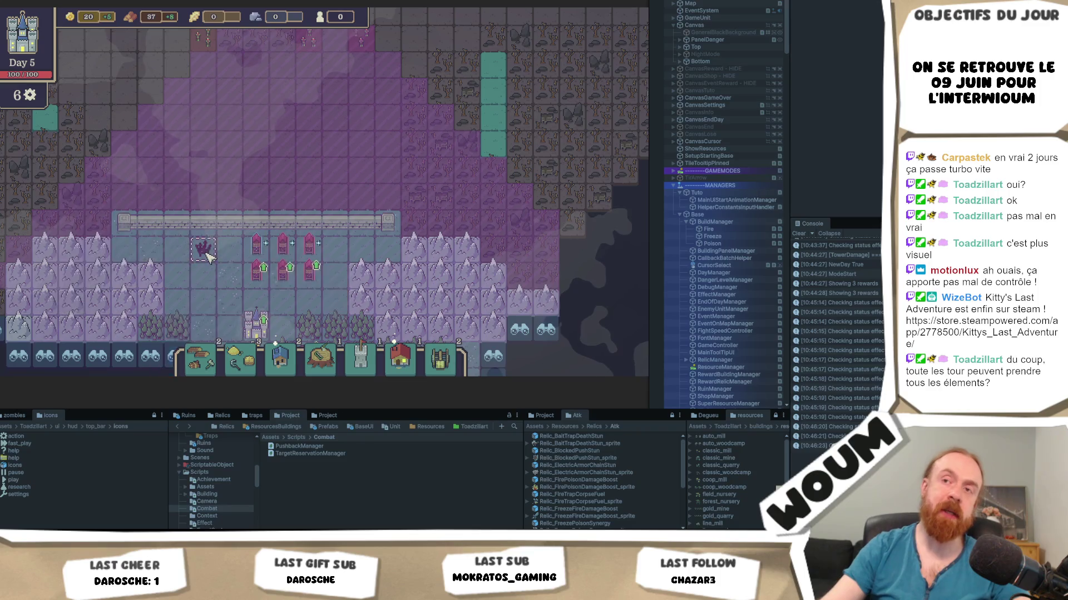
key(2)
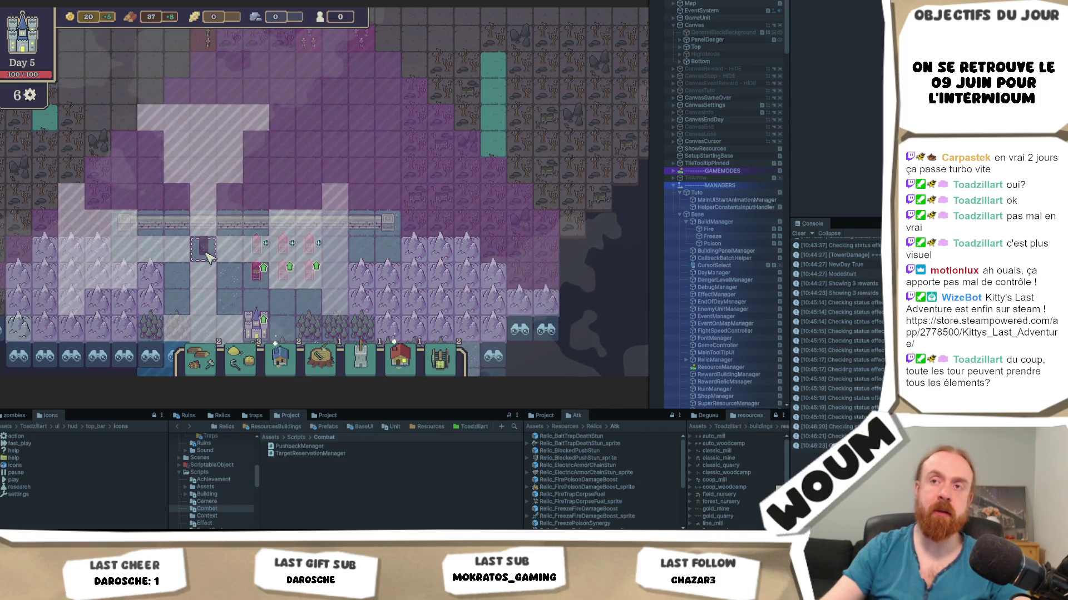
click(207, 254)
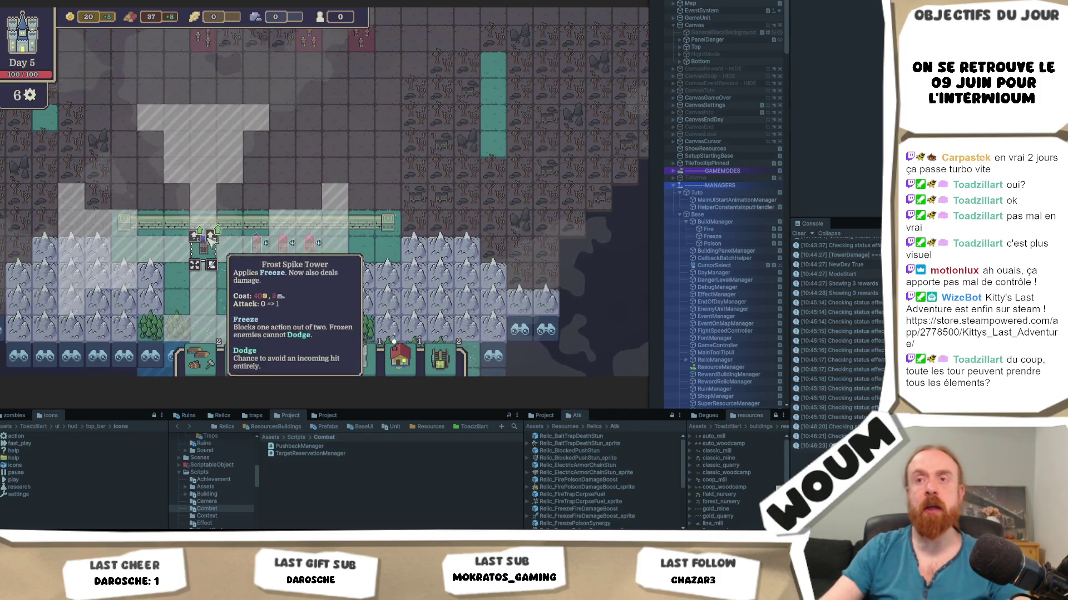
scroll(168, 277, up, 2)
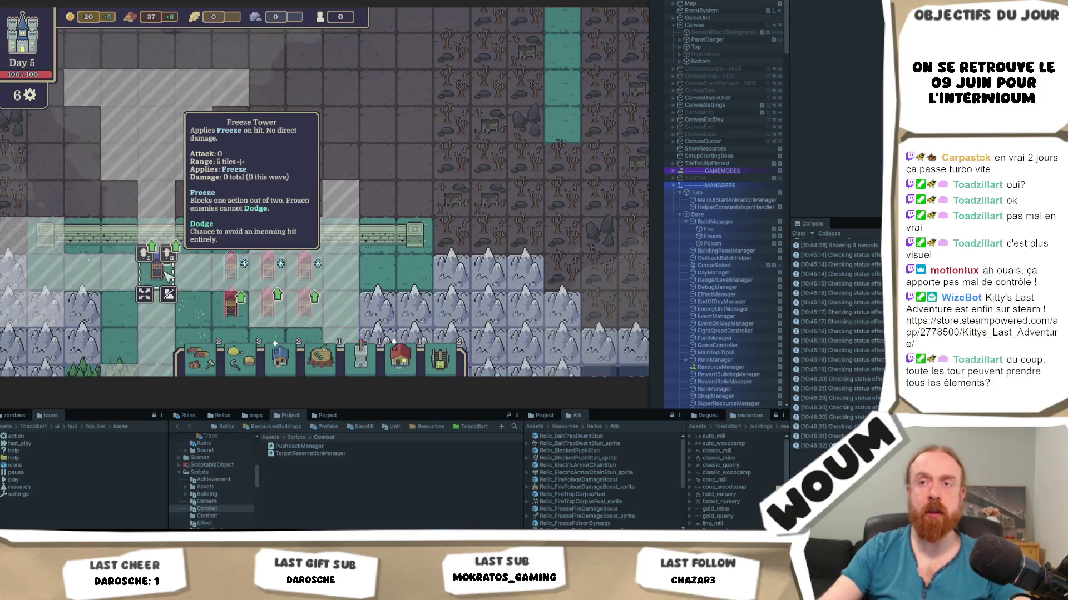
scroll(168, 277, down, 2)
scroll(245, 279, up, 2)
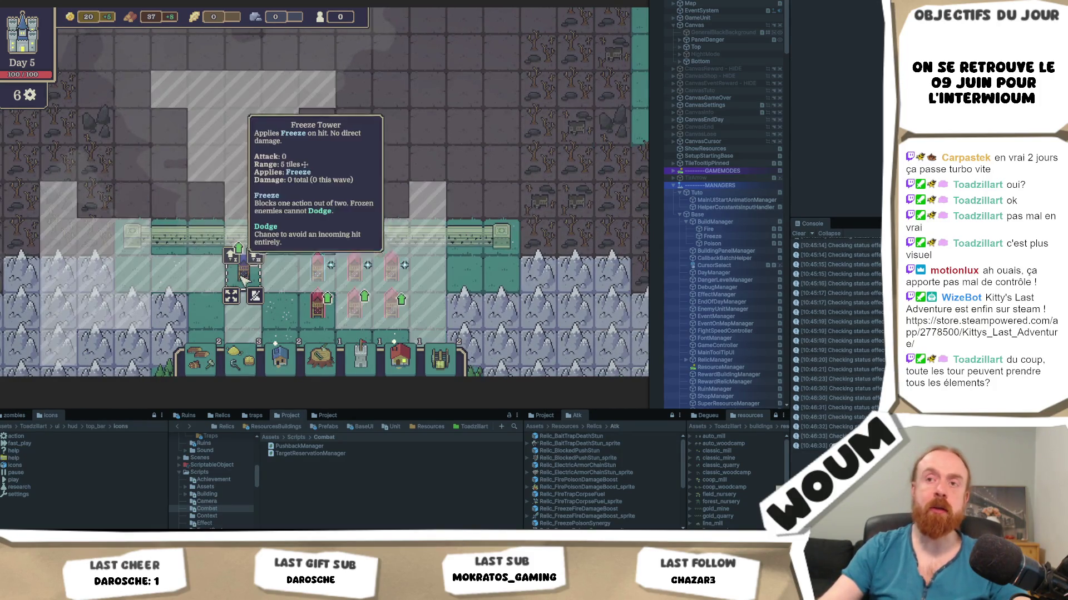
scroll(265, 278, down, 1)
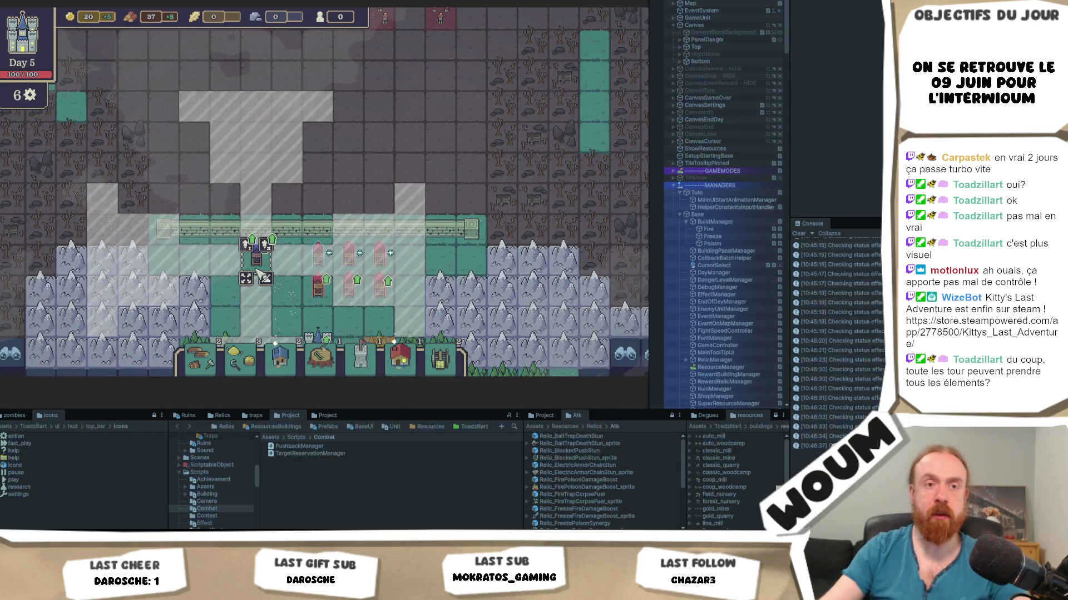
Inspect the Double-Shot Tower and two Improved Basic Towers' stats and range
click(317, 262)
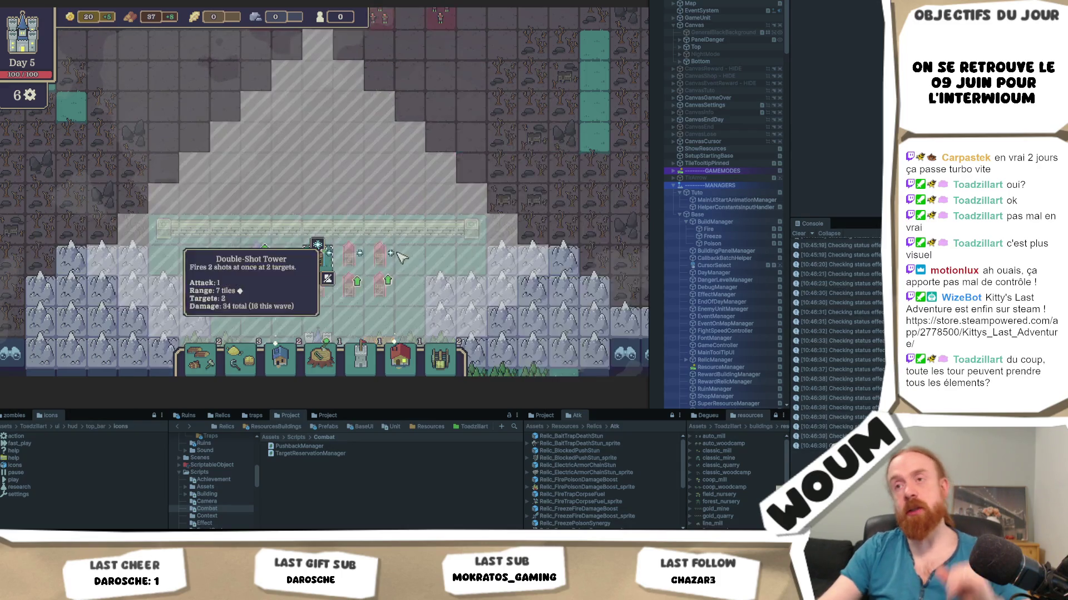
click(377, 261)
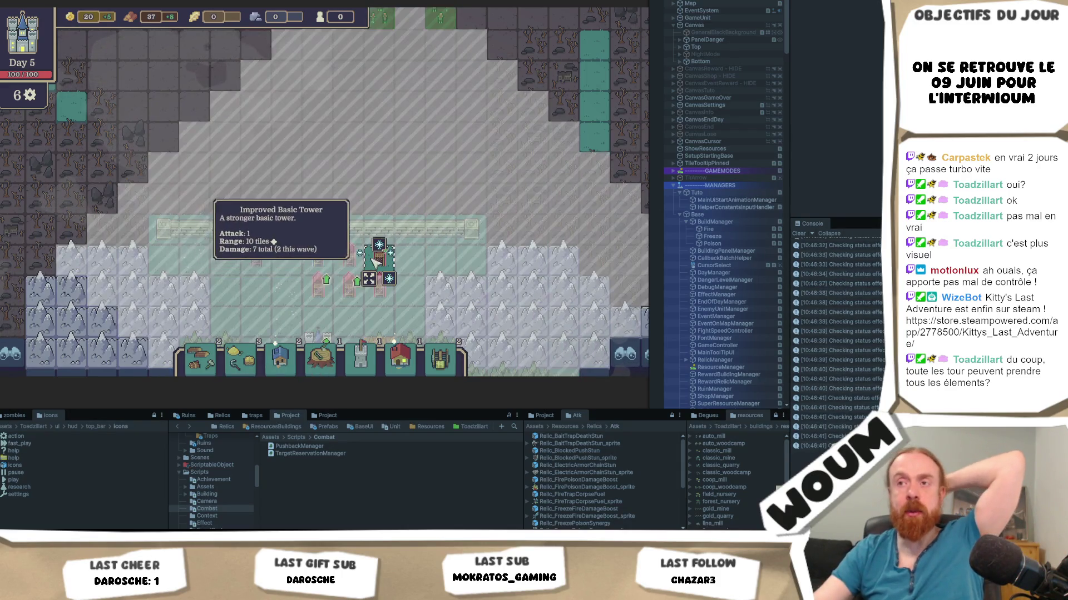
click(372, 257)
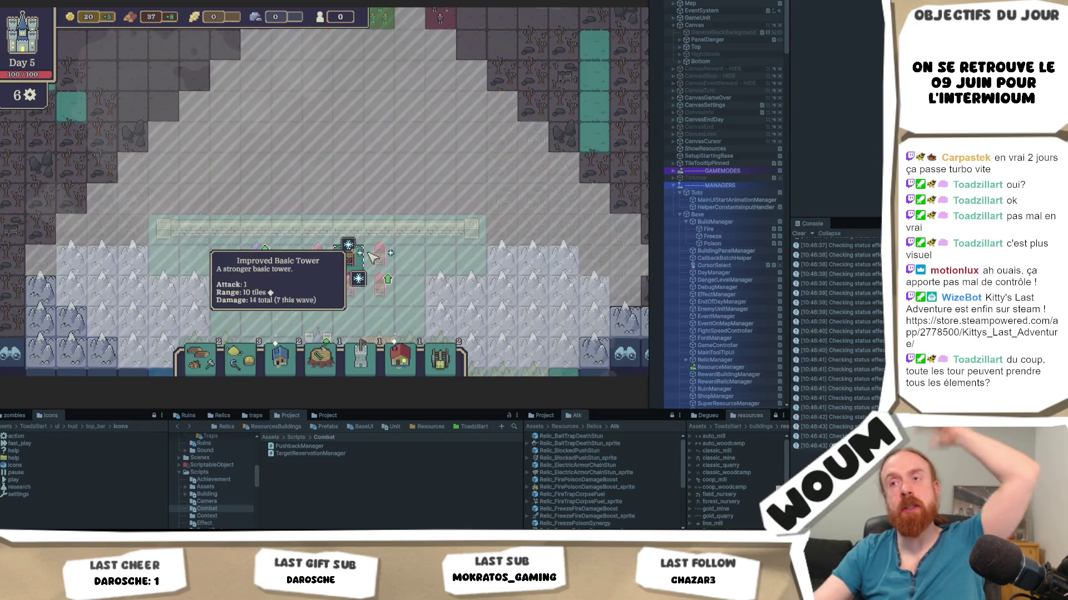
scroll(372, 257, down, 3)
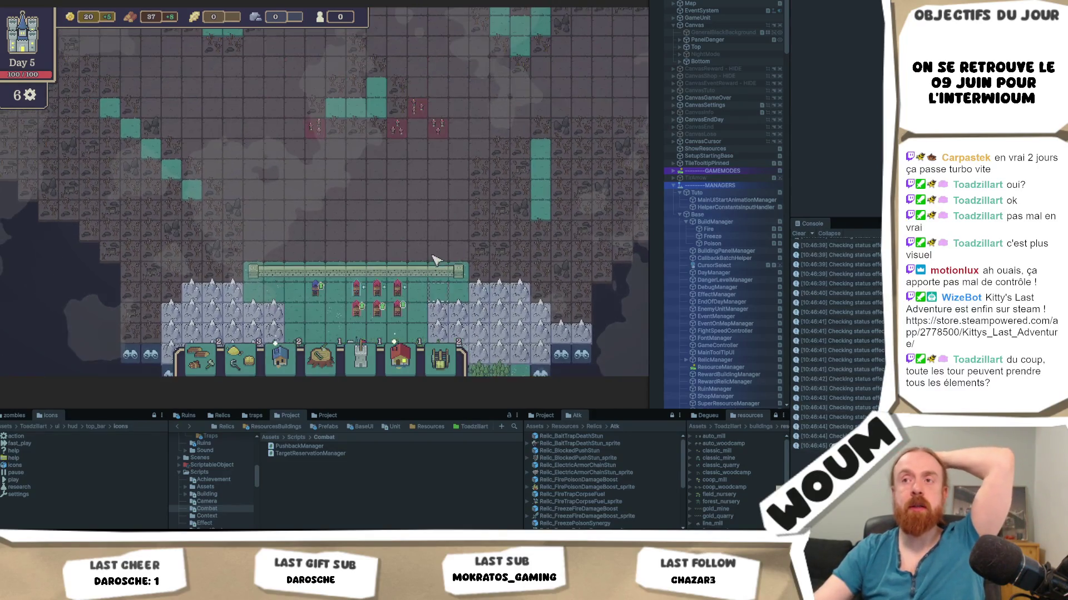
scroll(422, 260, up, 2)
scroll(400, 223, down, 2)
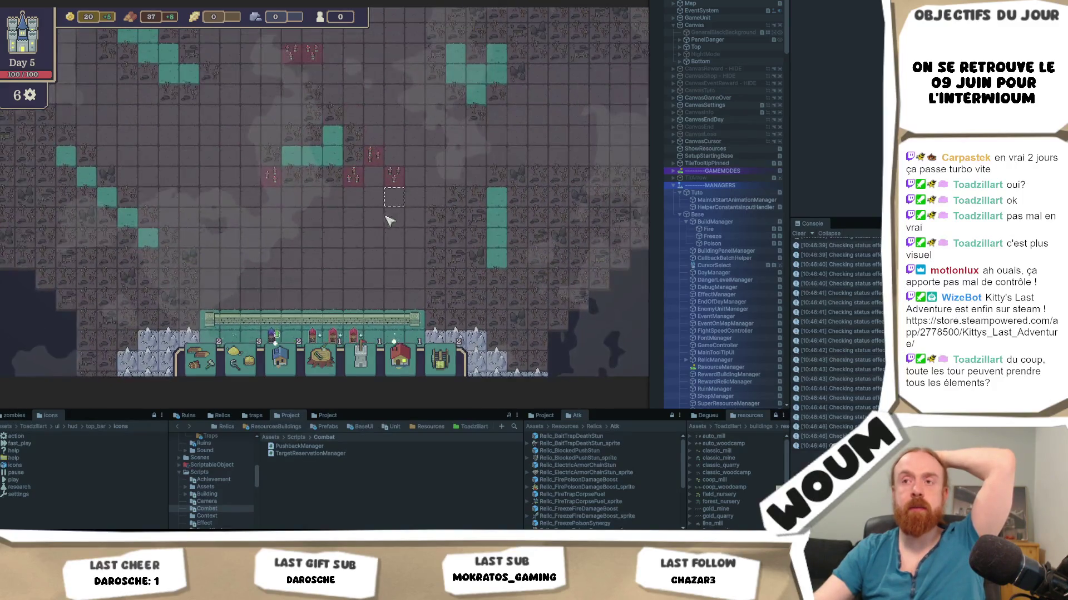
key(s)
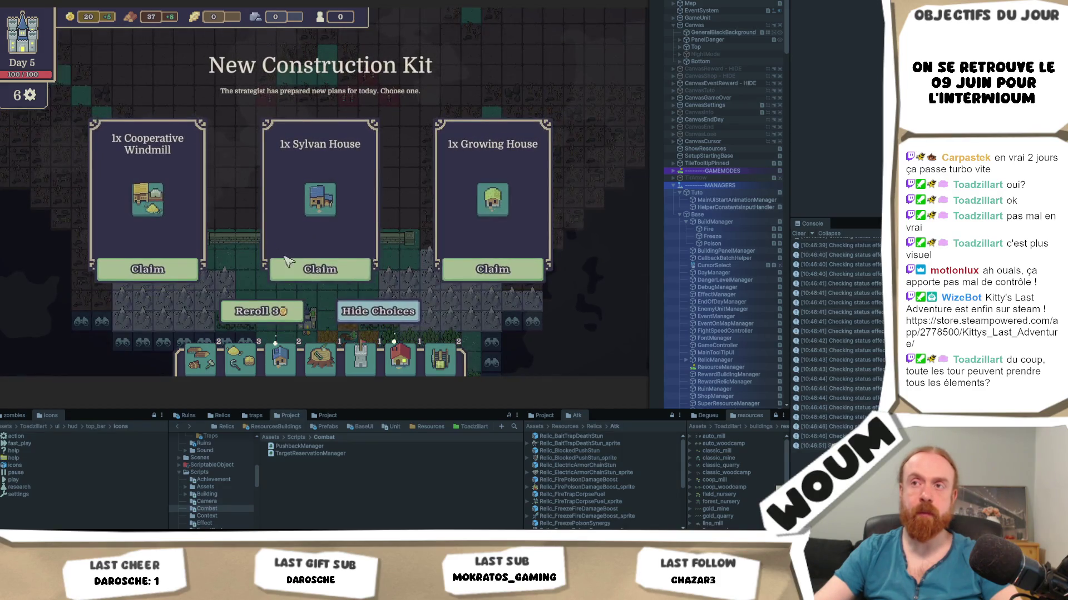
Claim the Sylvan House, then pan around the map to survey the wall, base and empty tiles
click(360, 270)
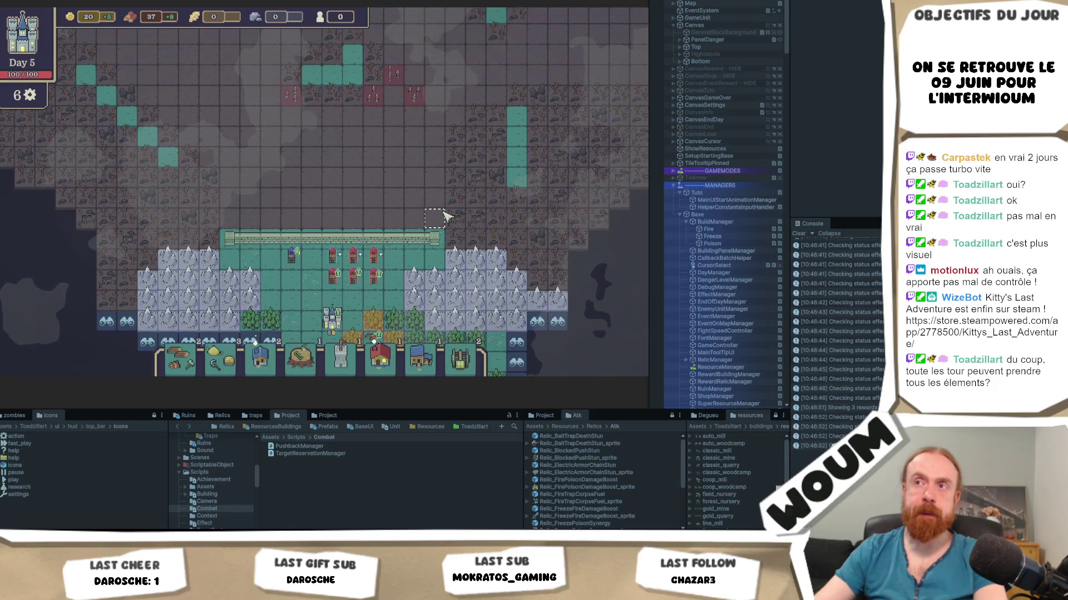
key(w)
key(a)
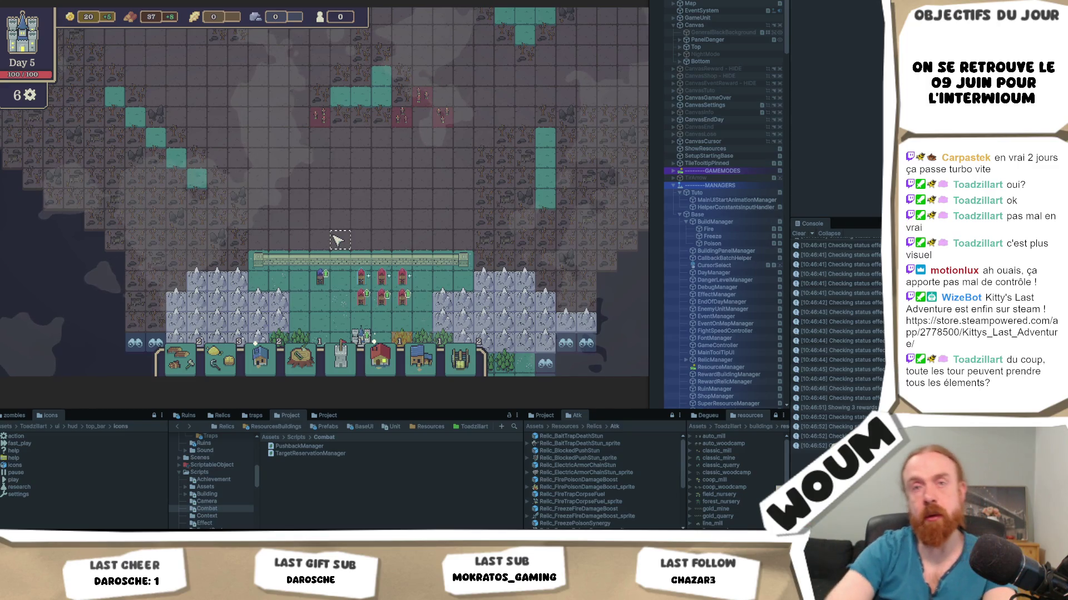
key(s)
key(d)
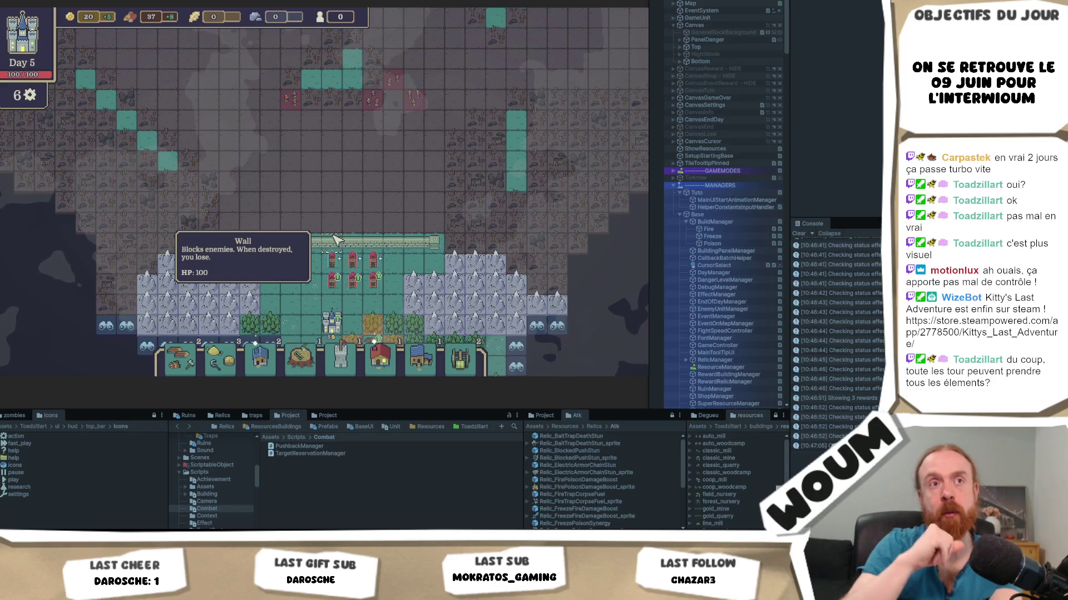
key(w)
key(d)
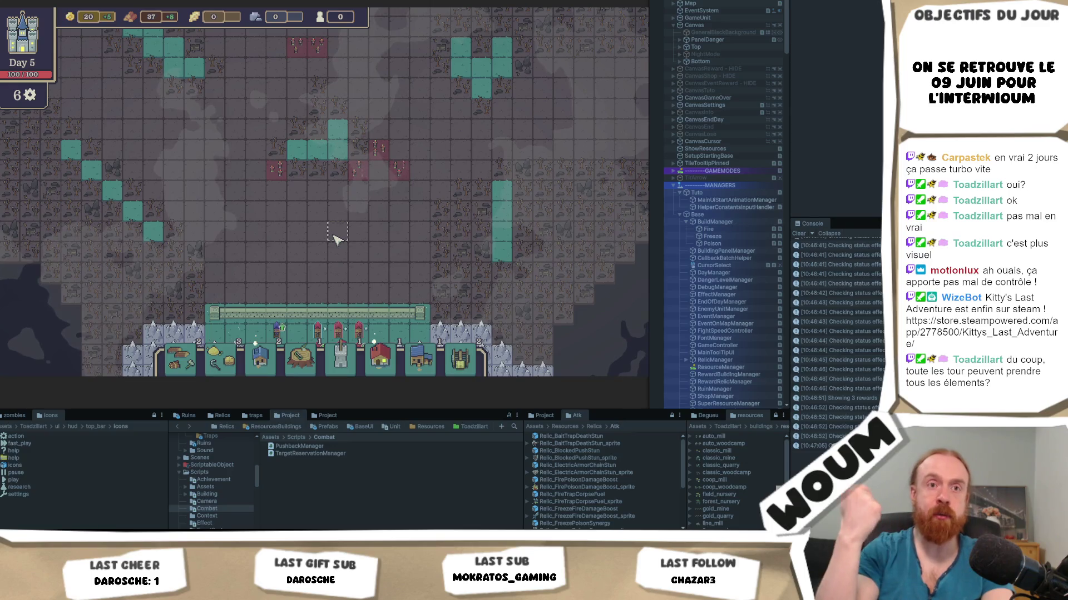
key(s)
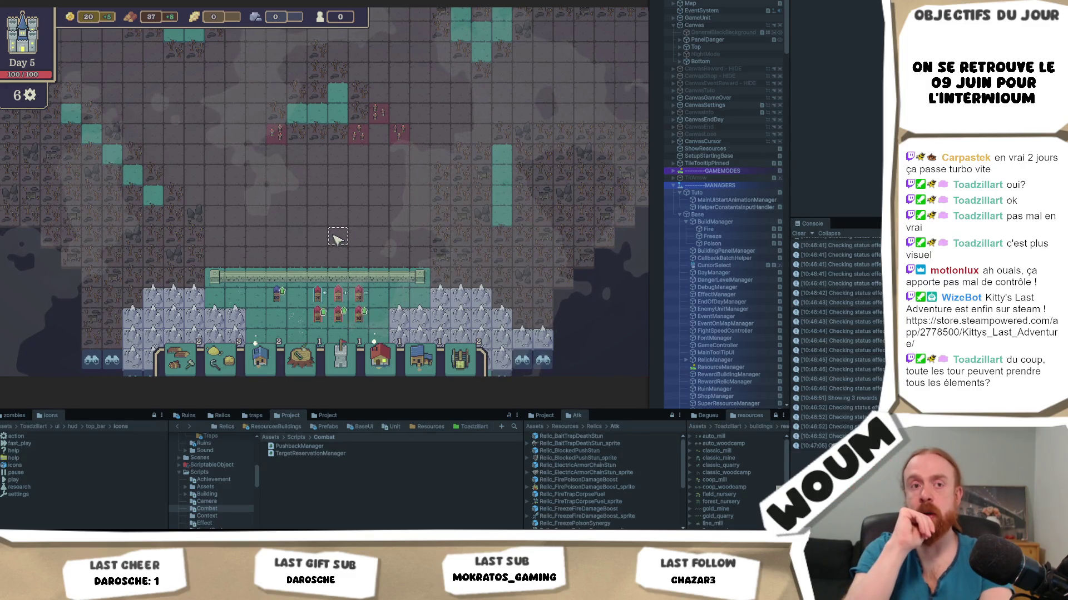
key(w)
key(d)
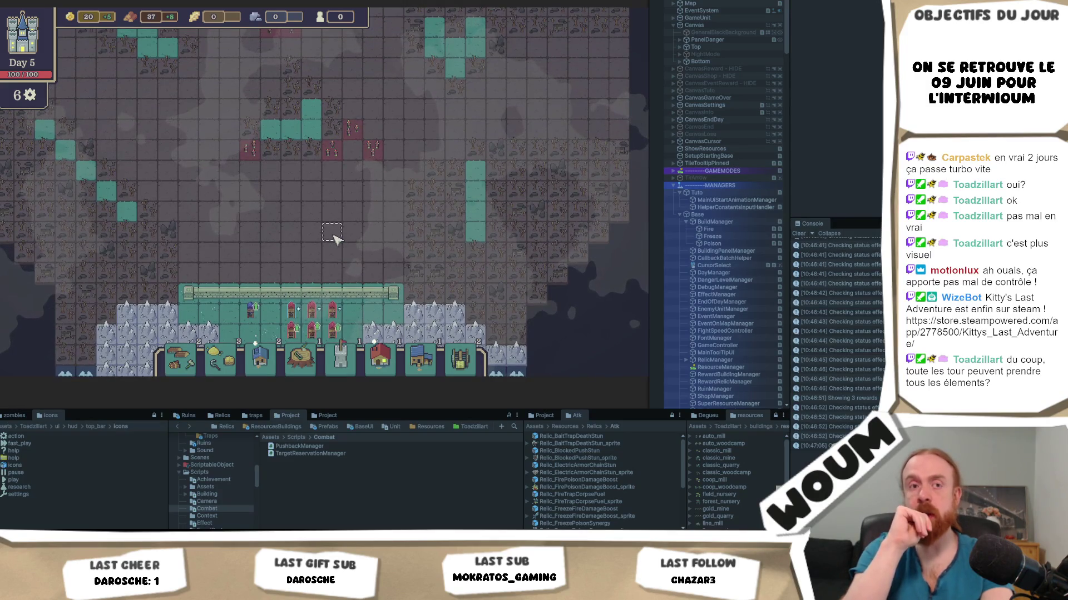
key(s)
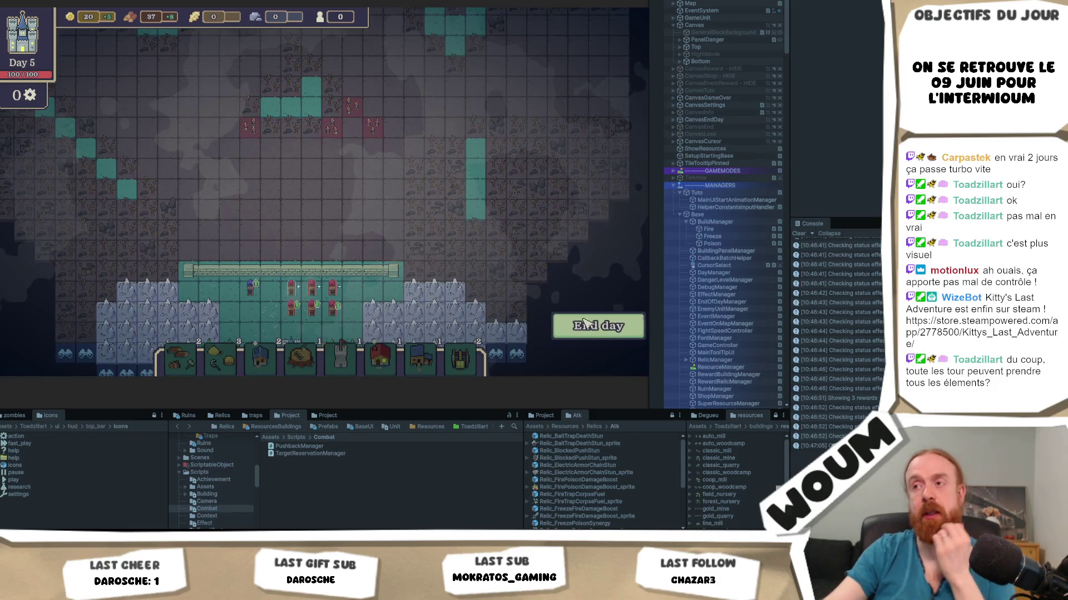
End Day 5 to start the night wave, then switch to the Codecks board
click(584, 323)
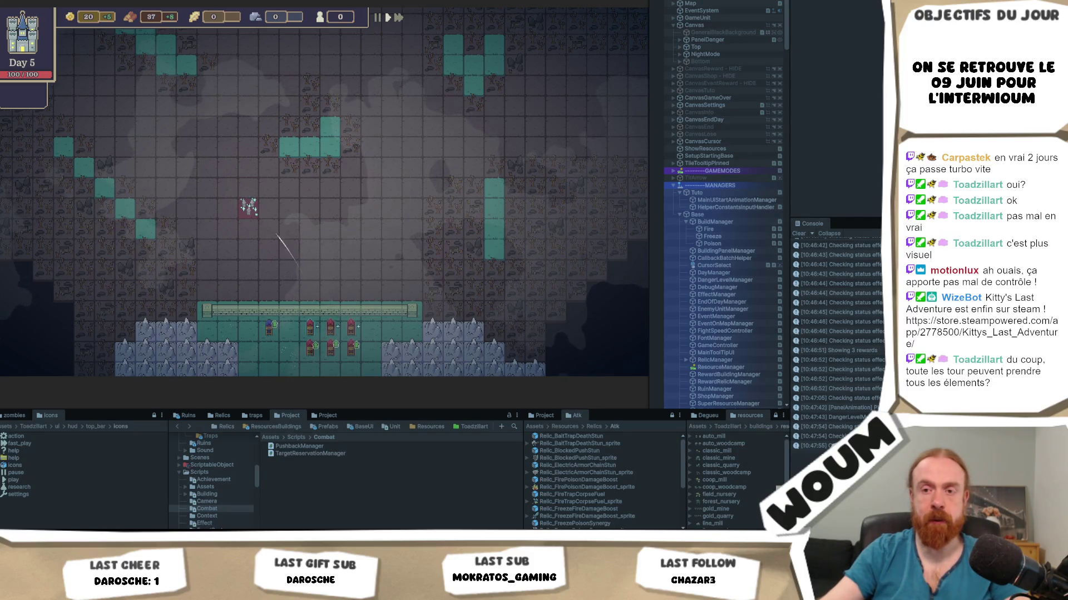
key(alt+Tab)
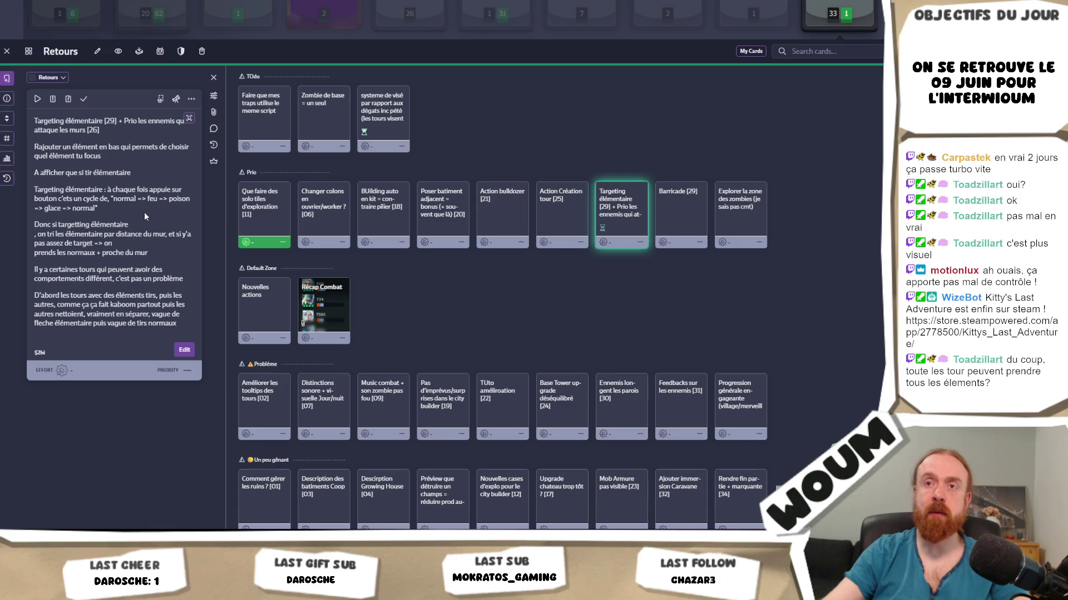
Edit the Targeting élémentaire description, then open the targeting-system card in TOdo
click(170, 282)
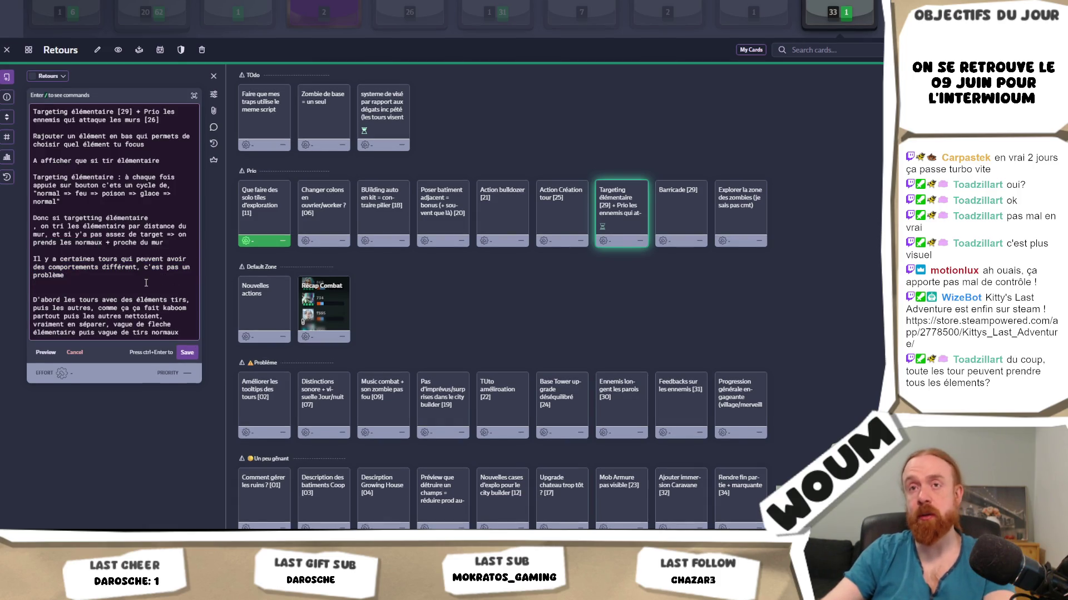
key(Return)
key(Return)
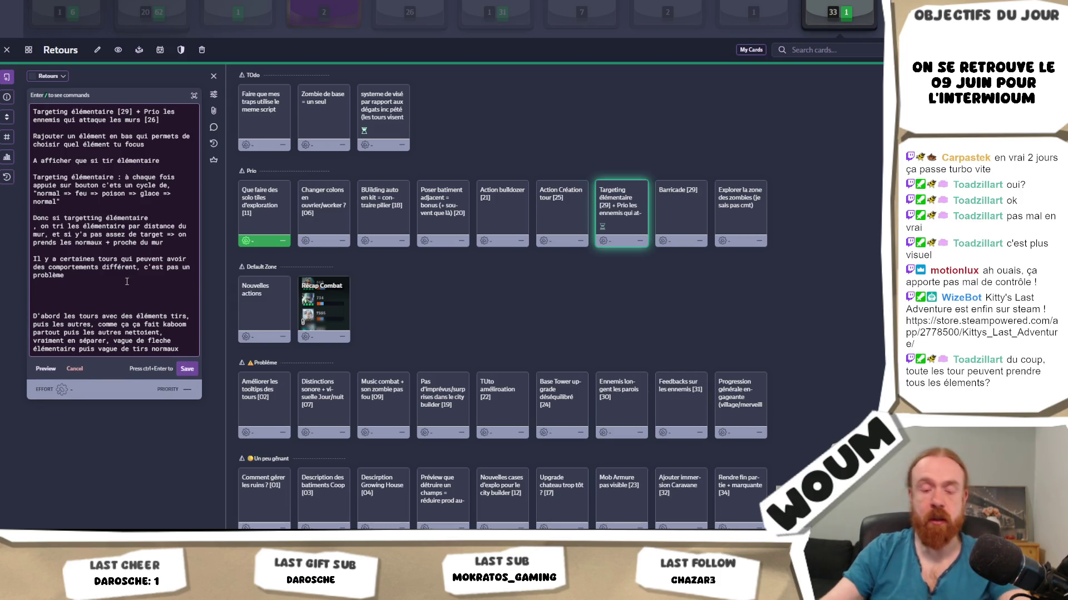
click(407, 112)
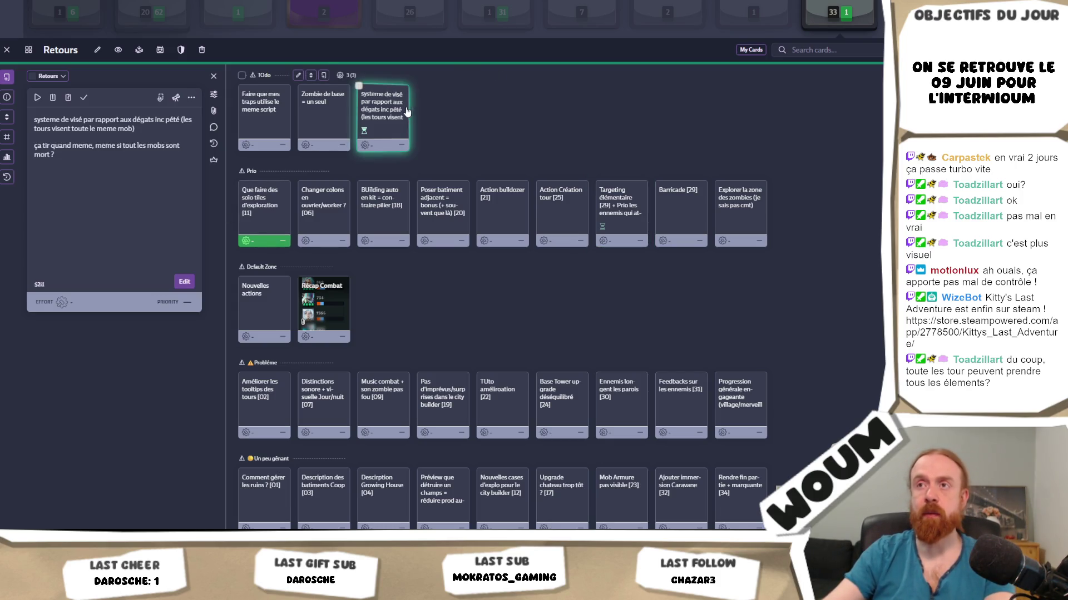
Add 'Si PAS de mob, tirer sur les élémentaire quoiqu'il ?' and the iceXice same-tower check to its description
click(91, 198)
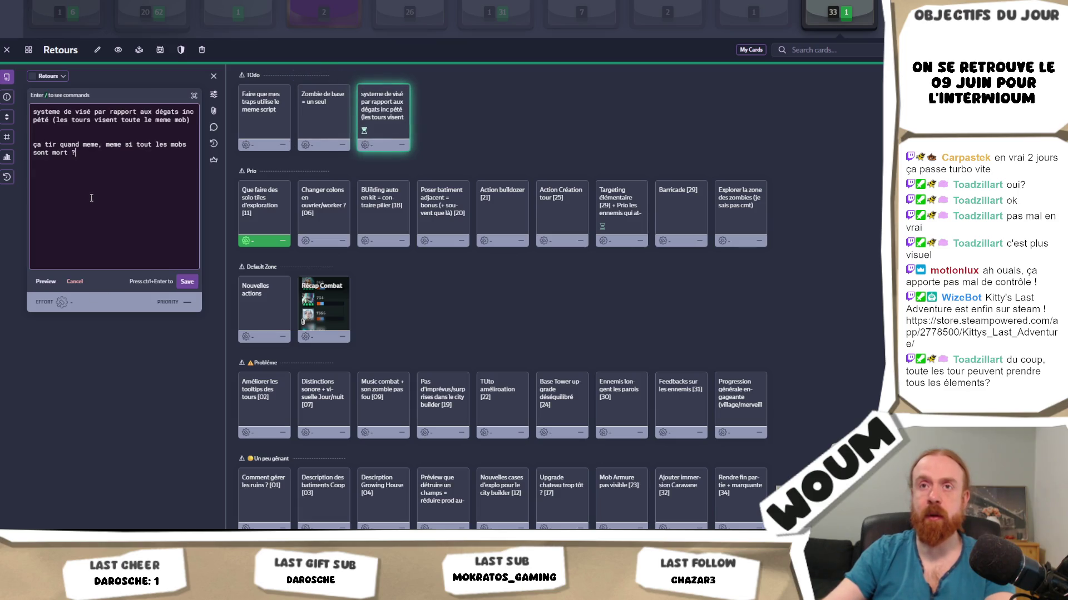
key(Return)
key(Return)
key(Return)
text(Si PAS)
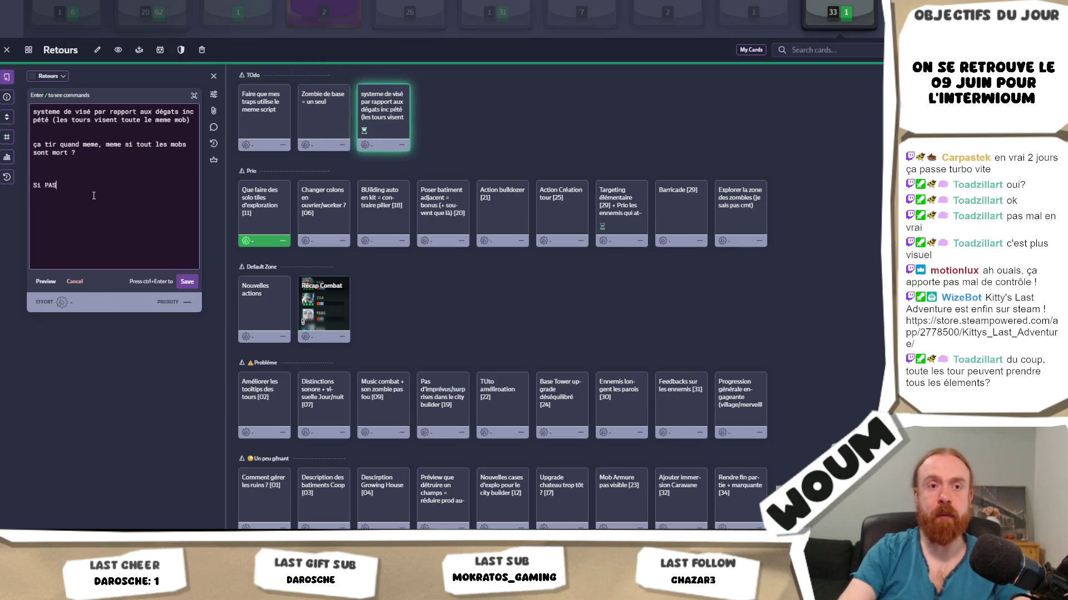
text( de mob, tirer )
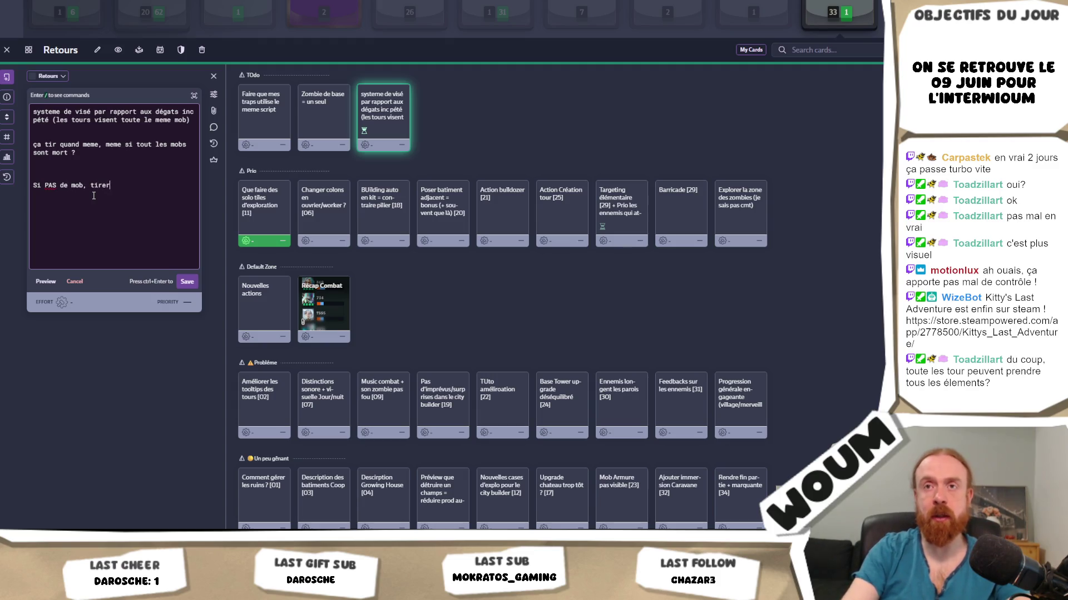
text(sur les él)
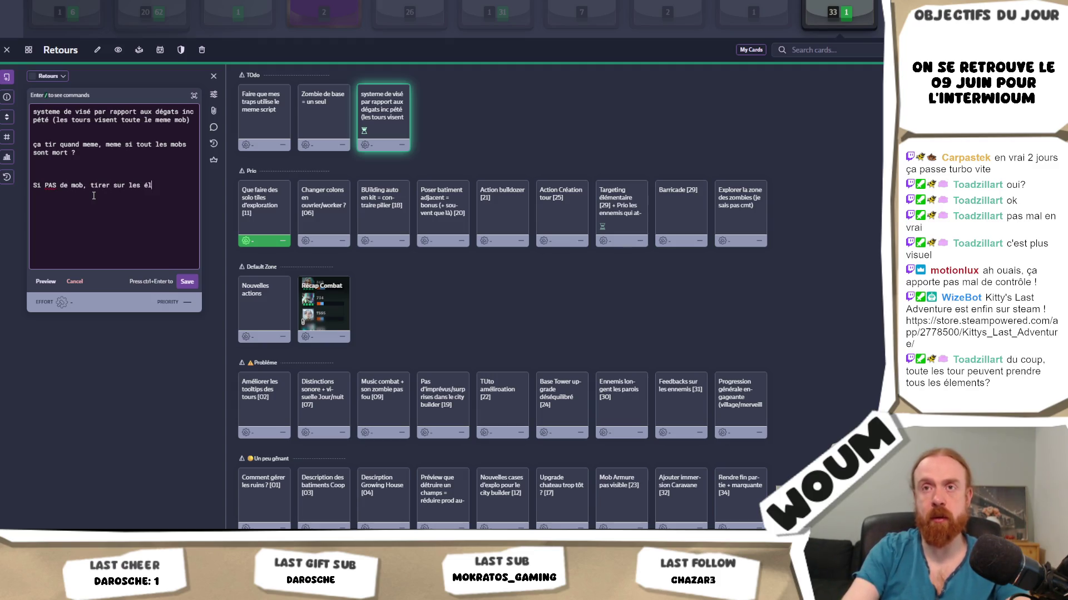
text(émentaire quoi)
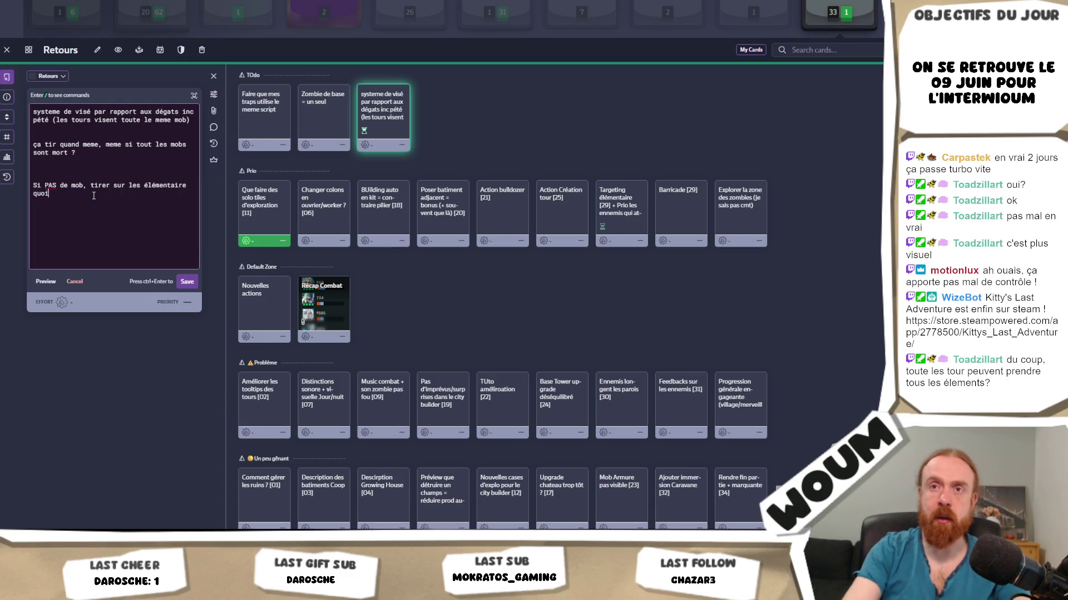
text(qu'il ? vu que ç)
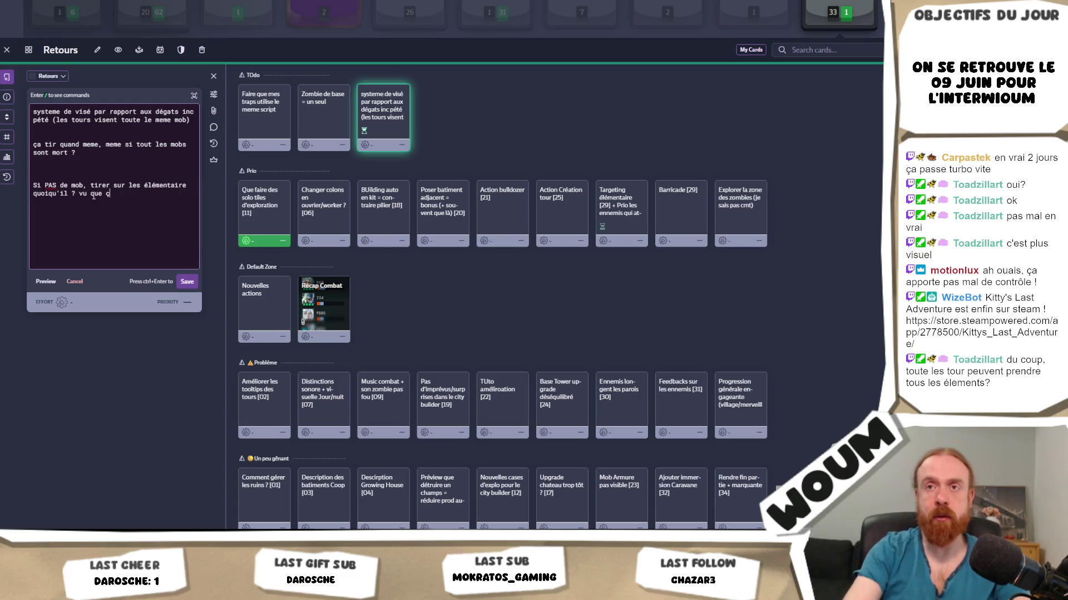
text(a créé des )
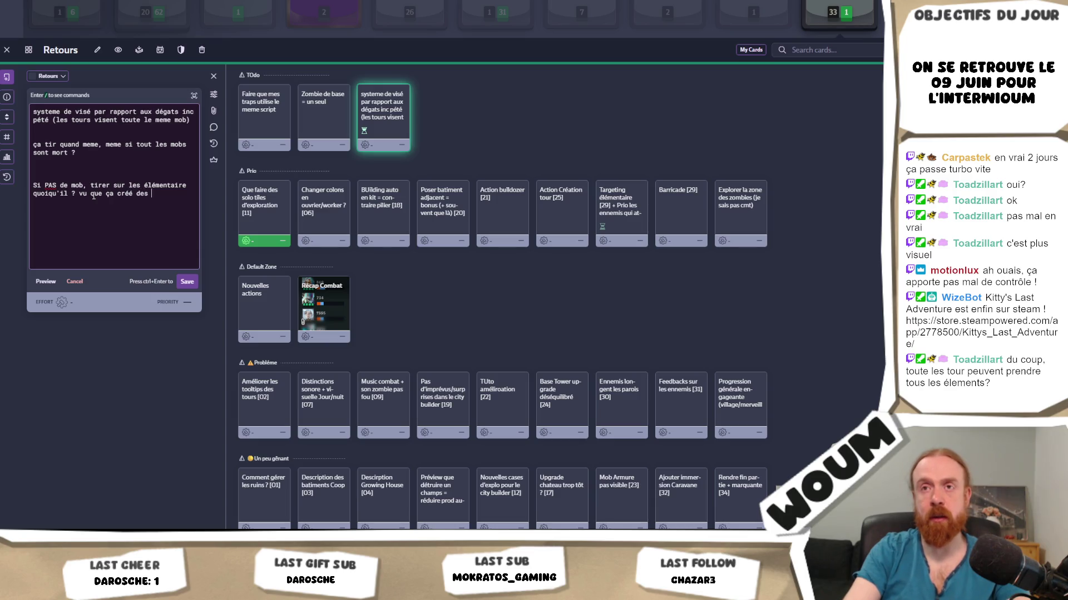
text(cases ?)
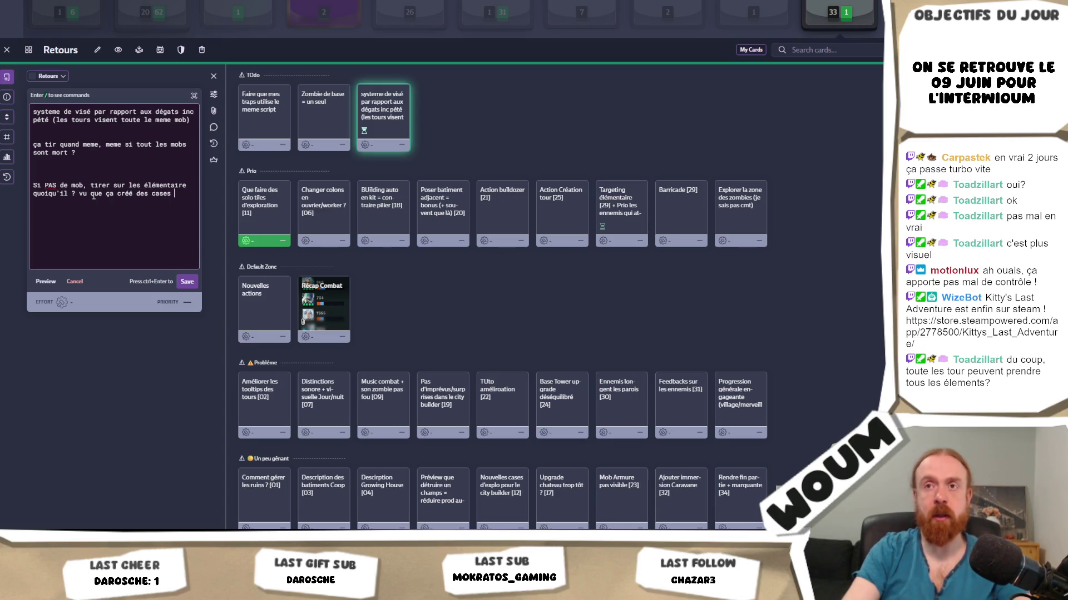
key(Return)
key(Return)
key(Return)
text(Si)
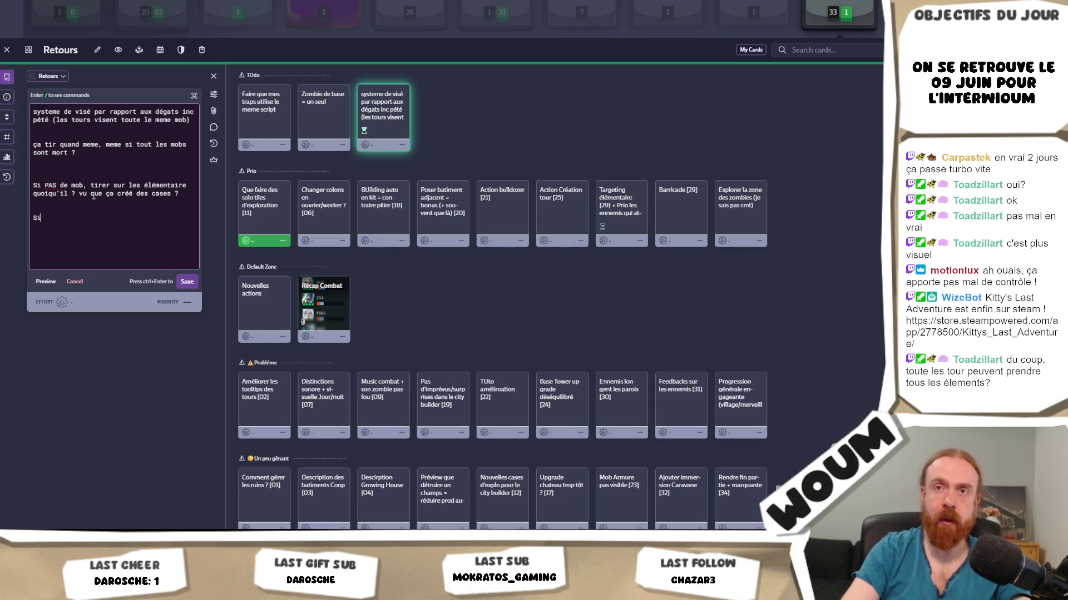
key(BackSpace)
key(BackSpace)
text(Vérifier)
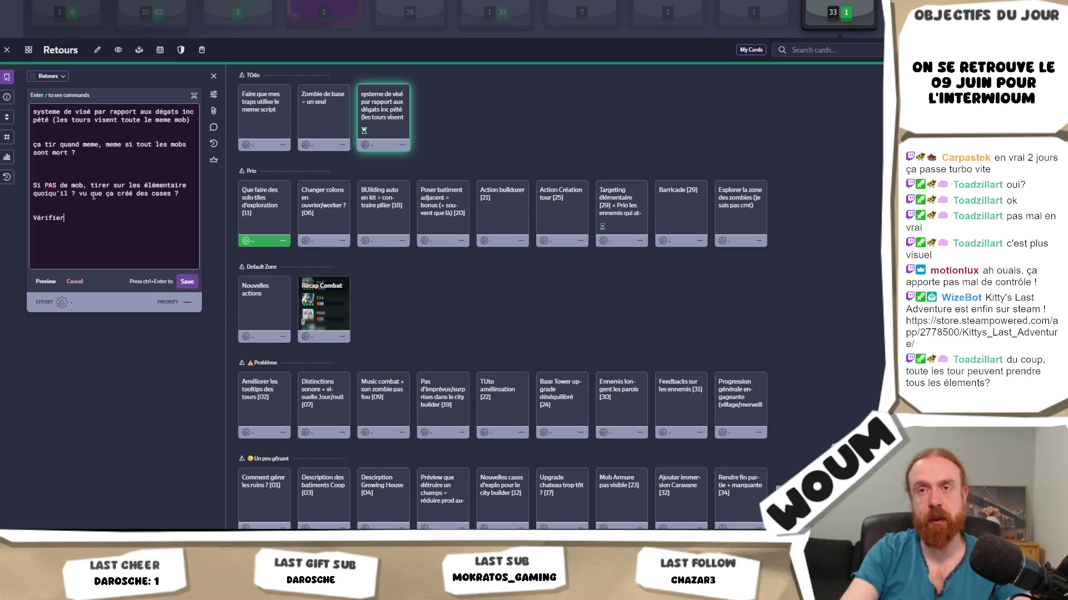
text( si quand on c)
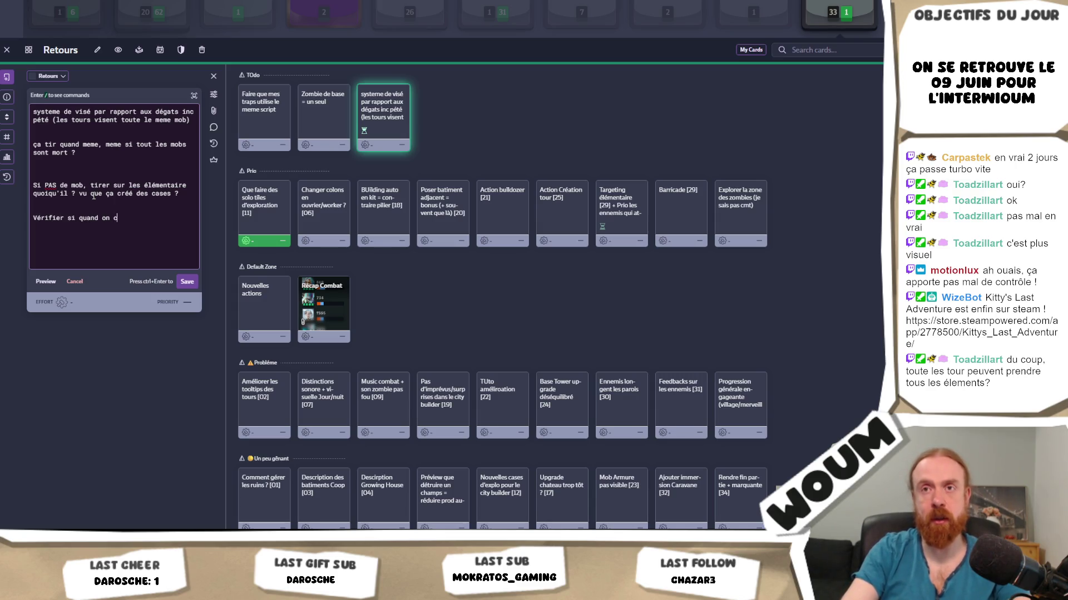
text(réeiceXice, )
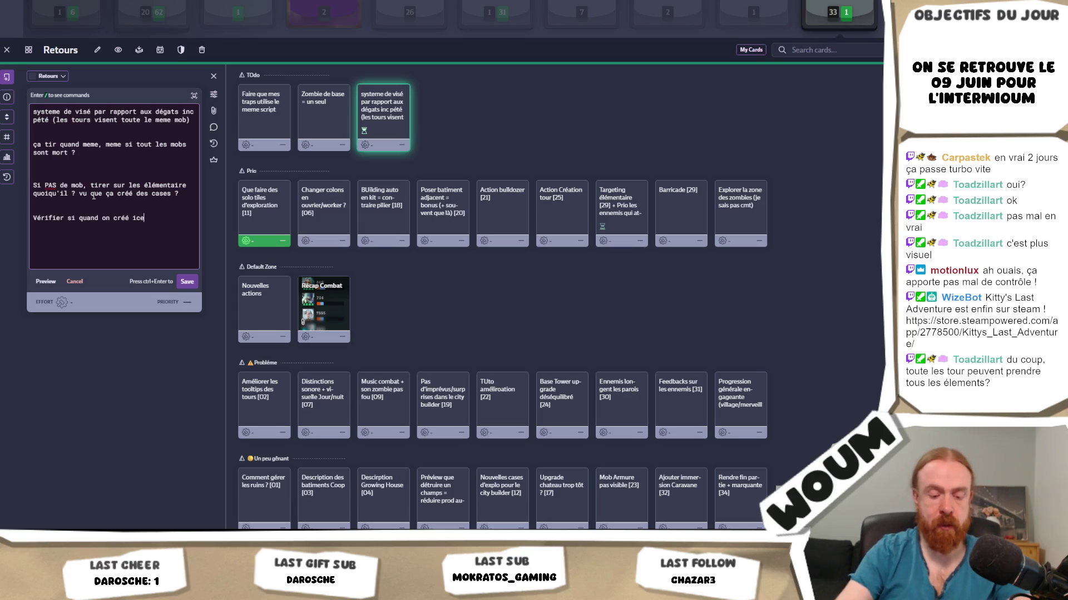
text(est-)
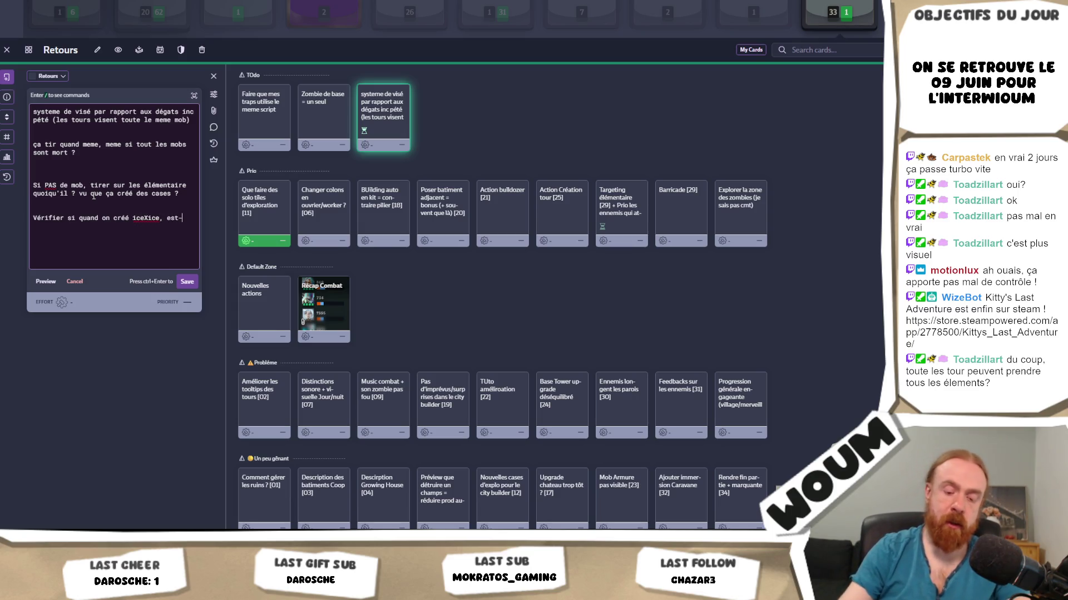
text(ce que ça peut to)
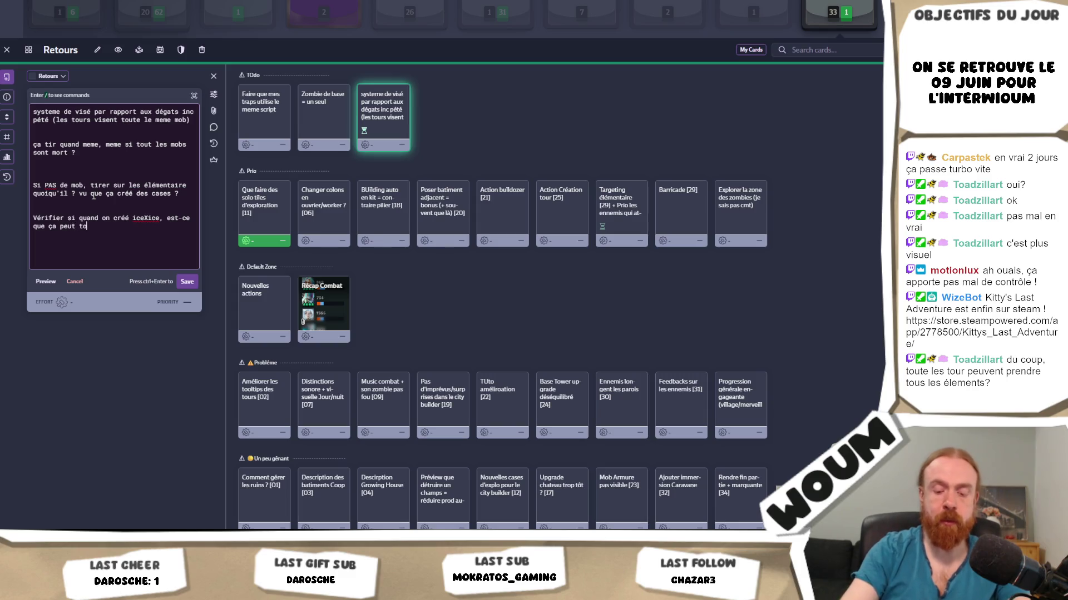
text(mber sur u)
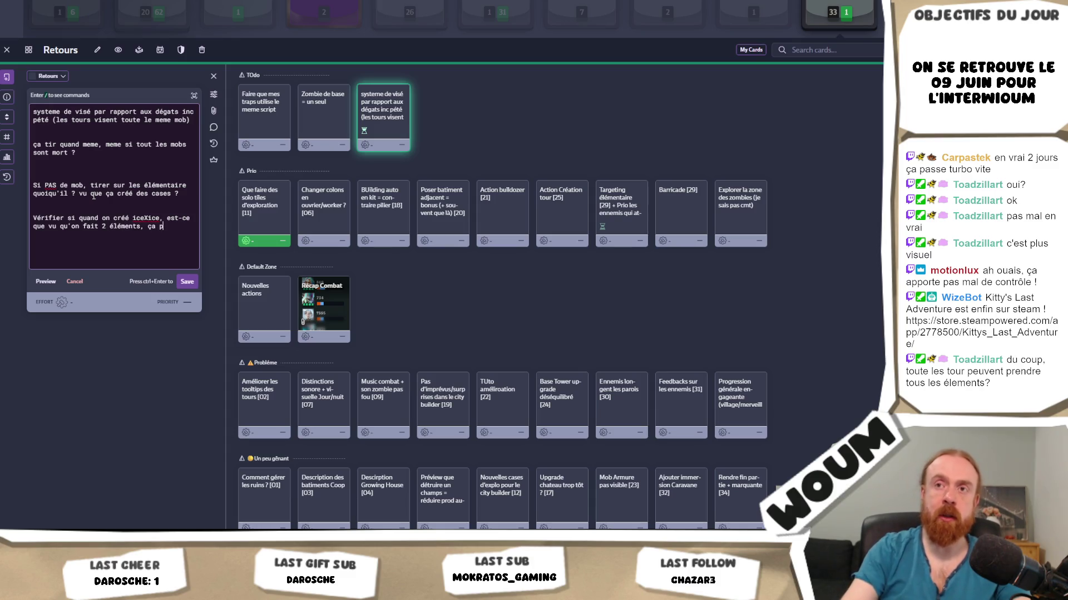
text(per 2x sur le même)
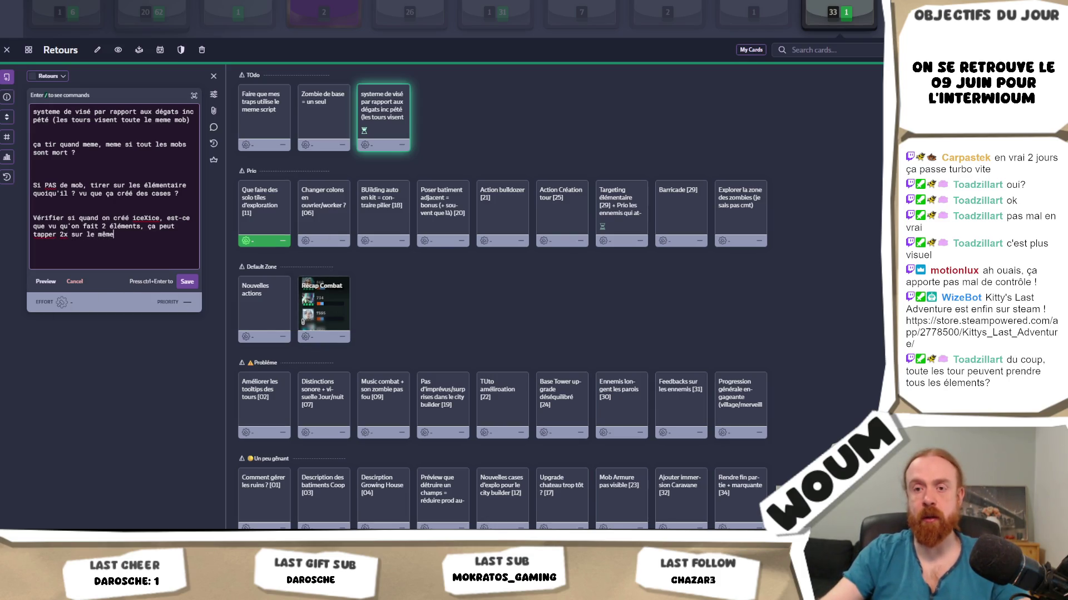
key(alt+Tab)
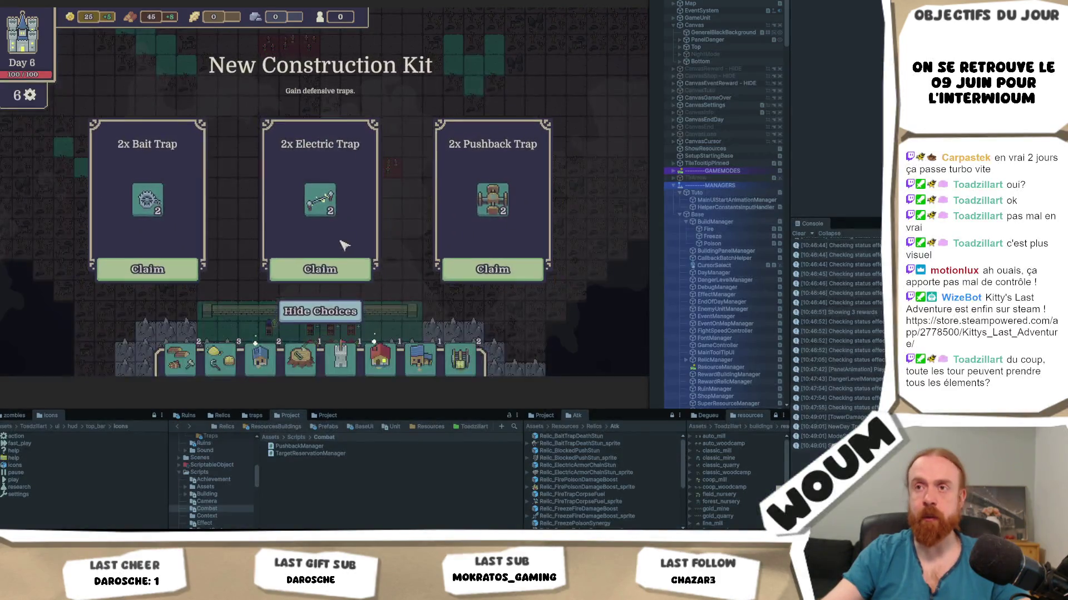
Claim the 2x Electric Trap and Wood Market rewards
click(341, 273)
click(355, 265)
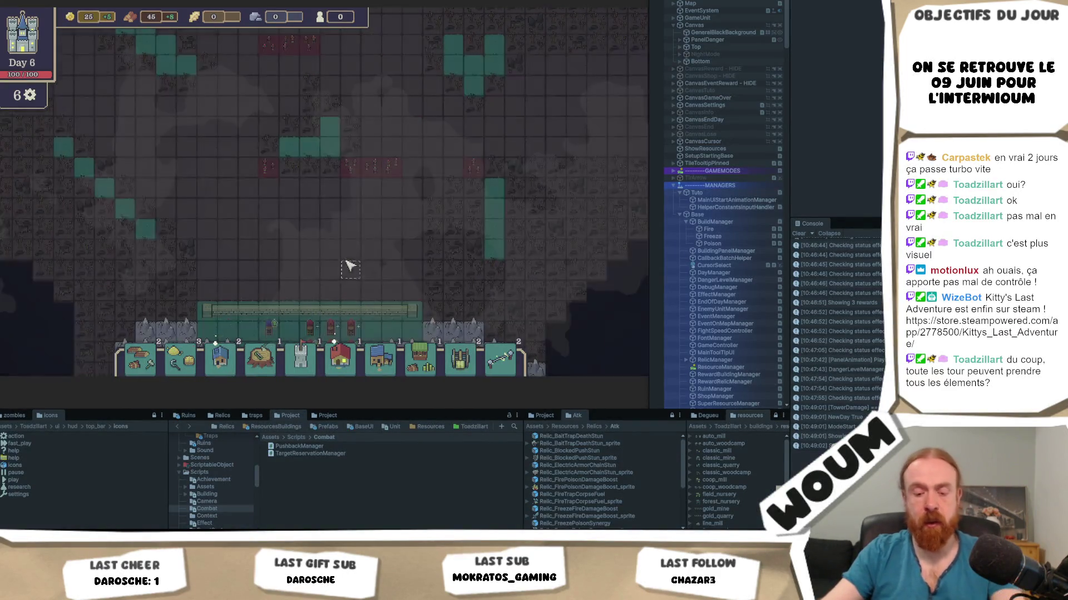
mouse_move(353, 248)
scroll(356, 252, up, 2)
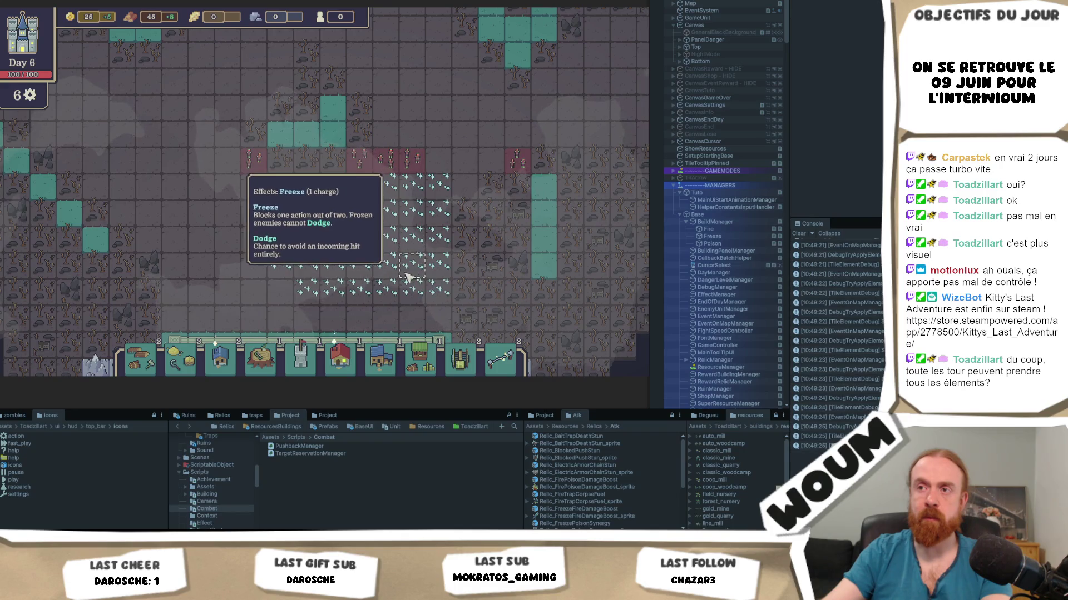
Pan the map over the frozen tiles above the wall and pick the Spacious House
key(s)
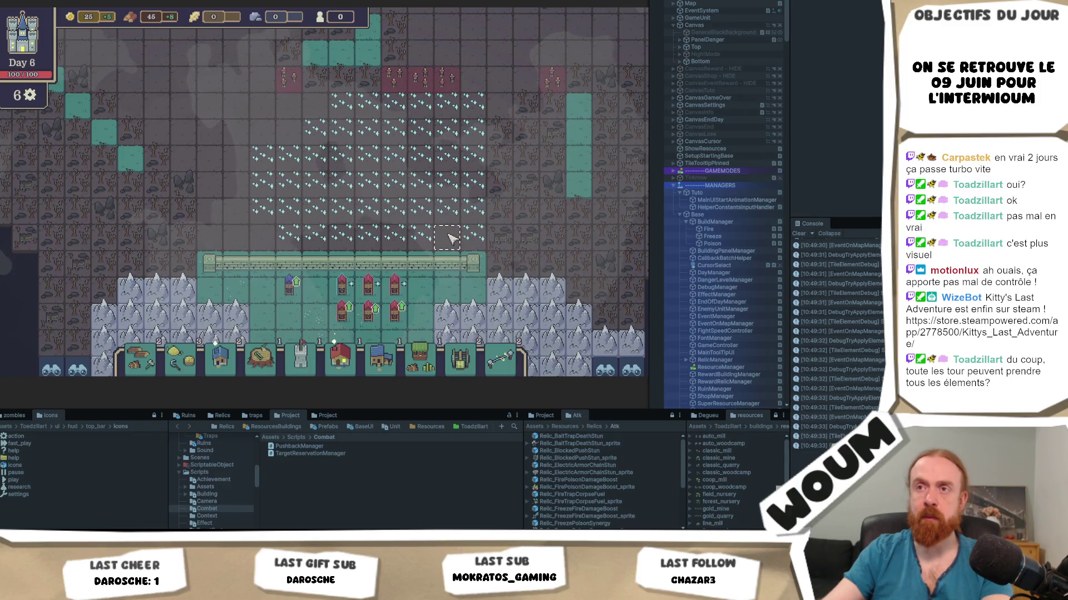
key(w)
key(d)
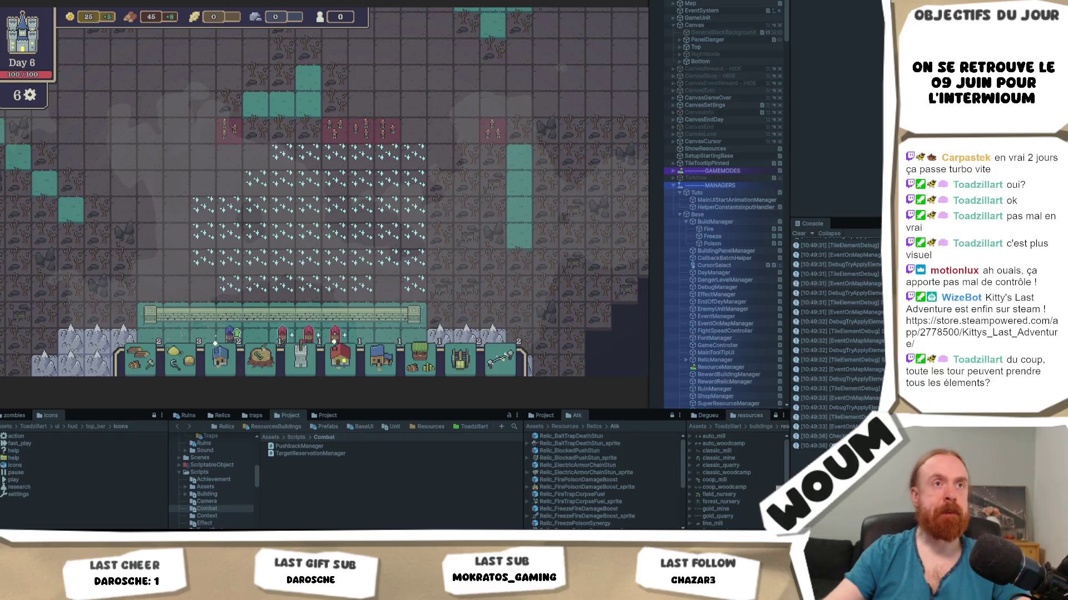
key(6)
key(s)
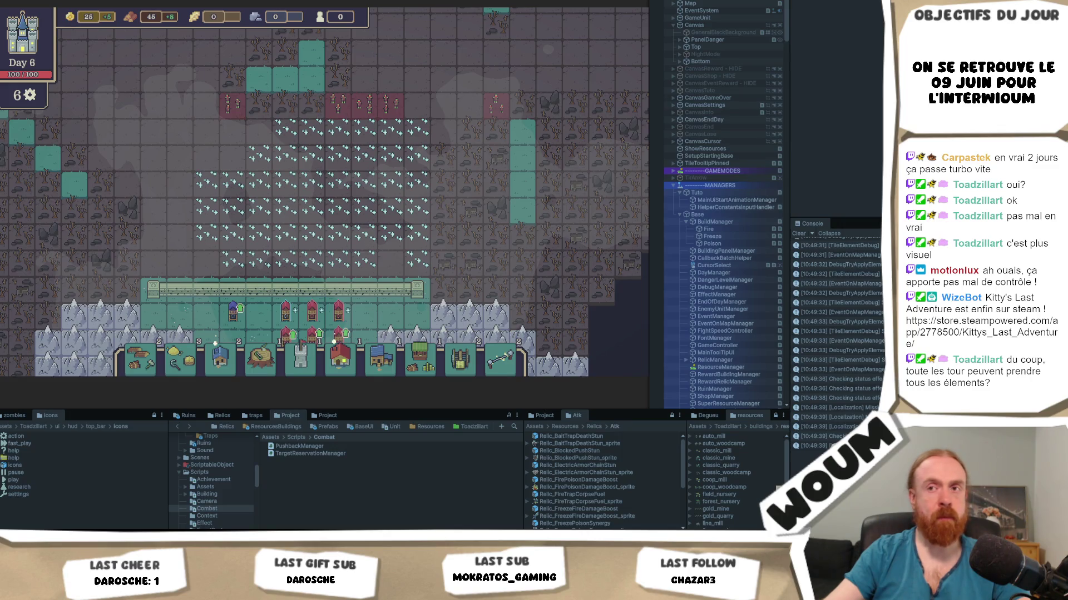
mouse_move(315, 320)
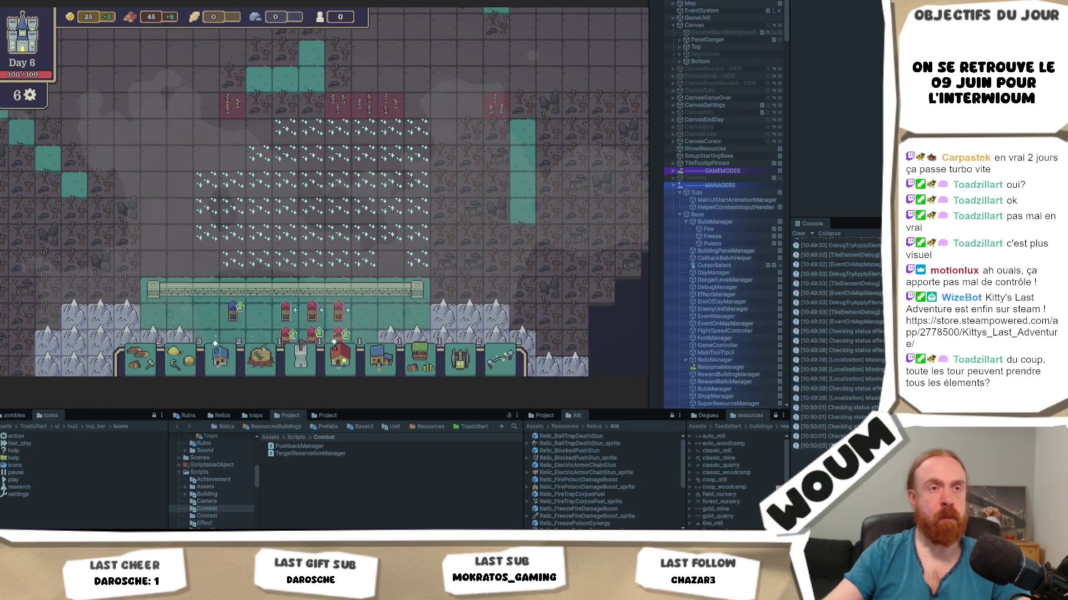
scroll(321, 325, up, 3)
scroll(422, 222, up, 3)
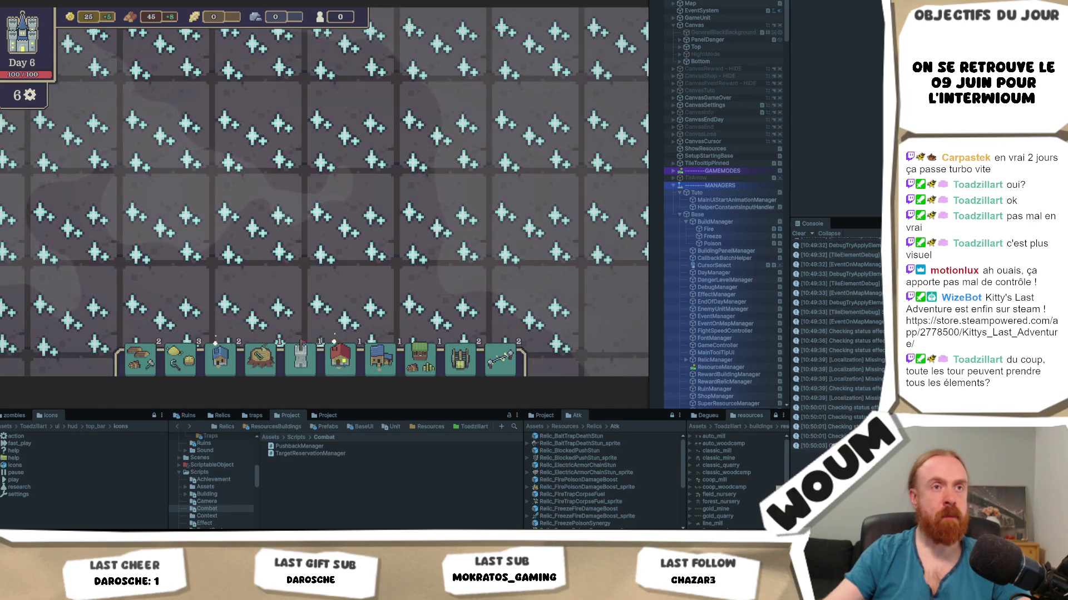
mouse_move(461, 211)
scroll(462, 214, down, 5)
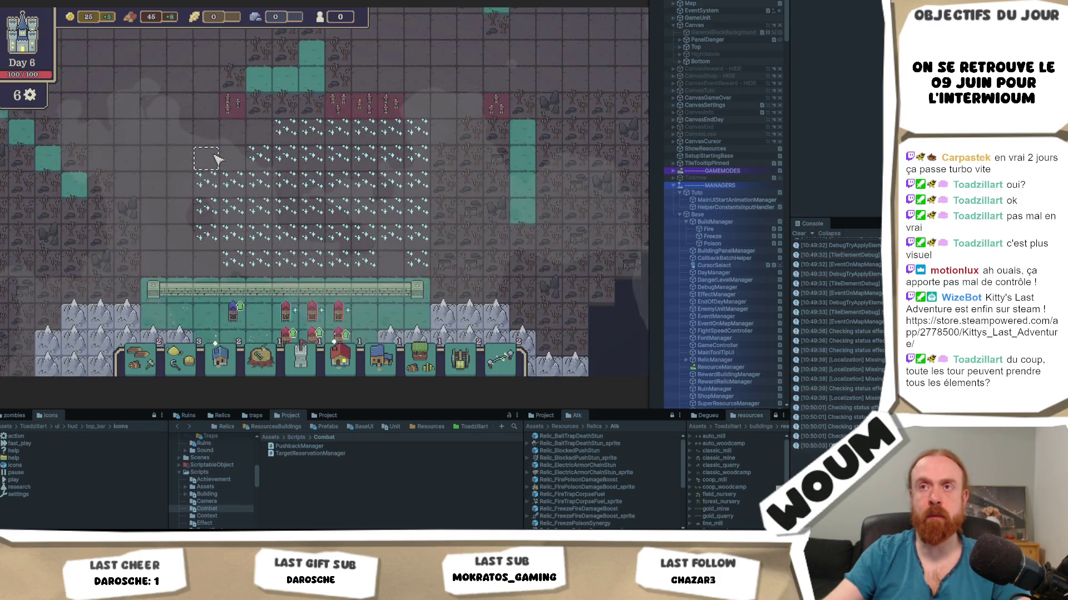
scroll(319, 194, up, 3)
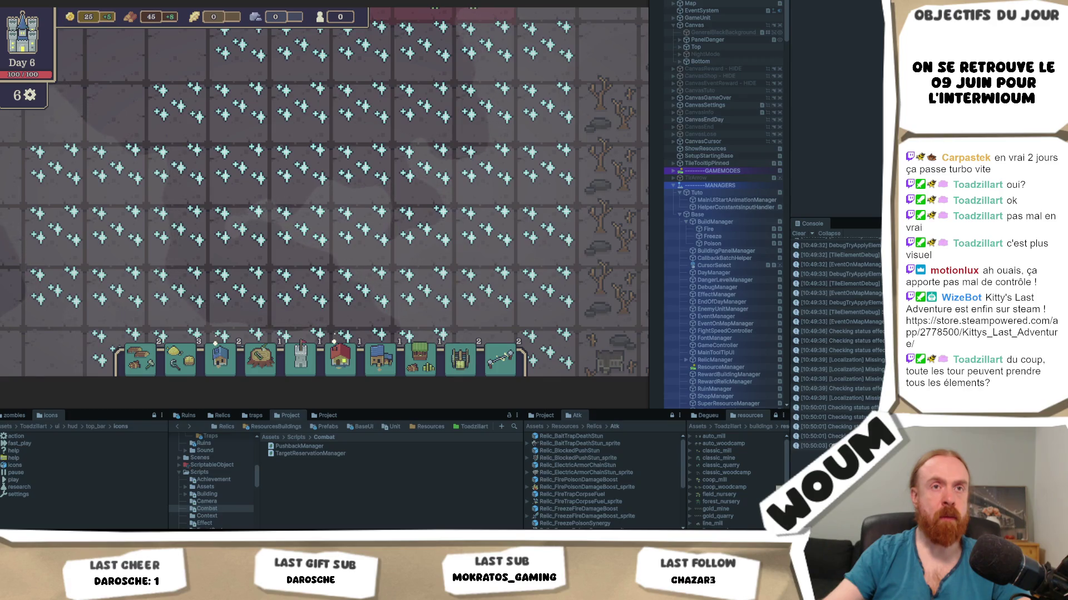
scroll(318, 193, down, 1)
scroll(318, 193, down, 2)
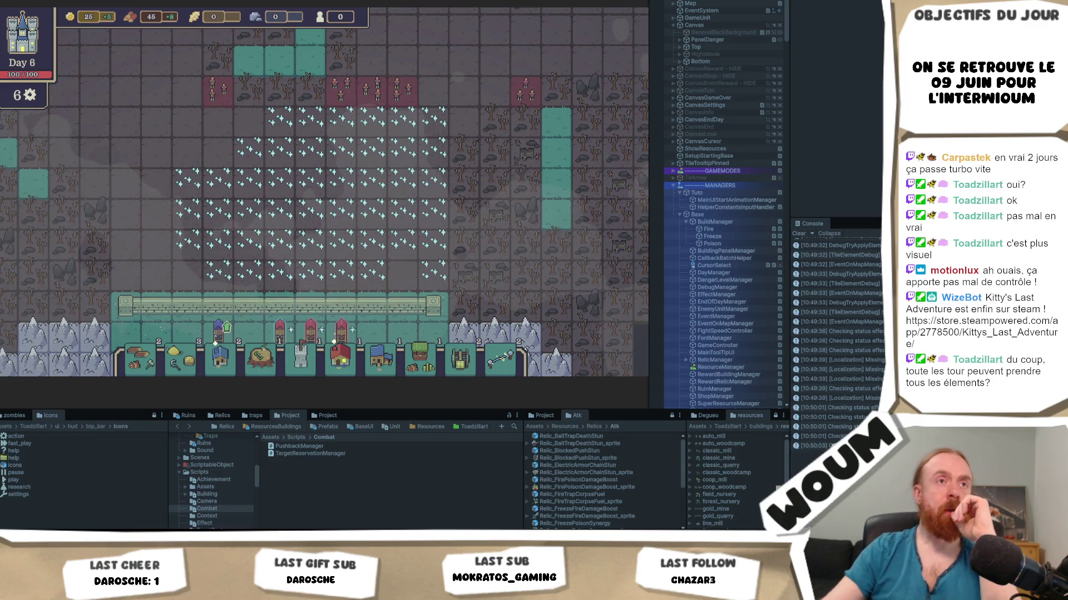
scroll(477, 239, down, 2)
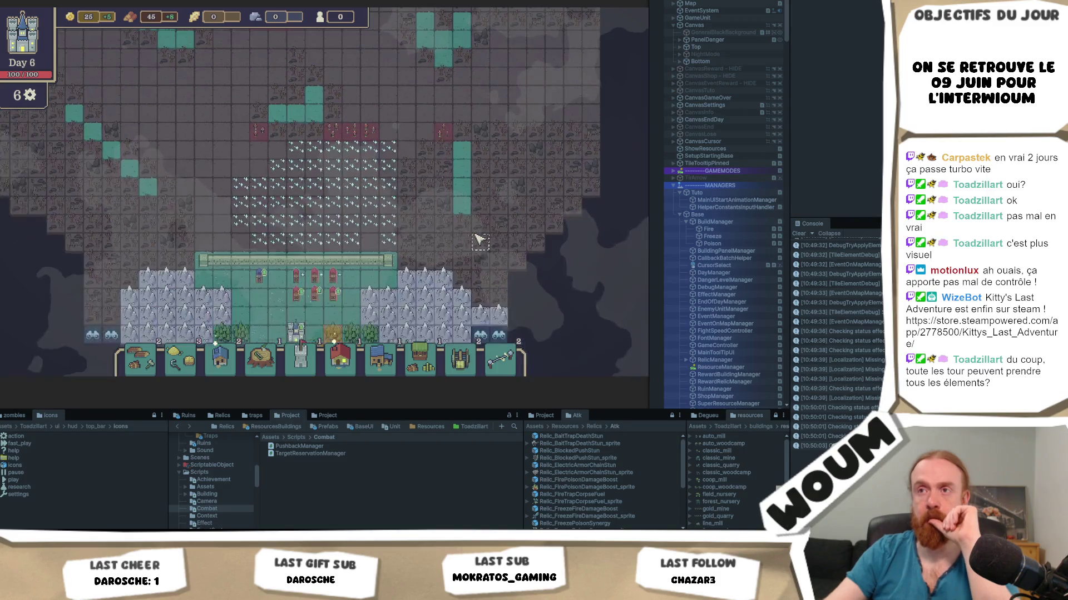
key(w)
key(d)
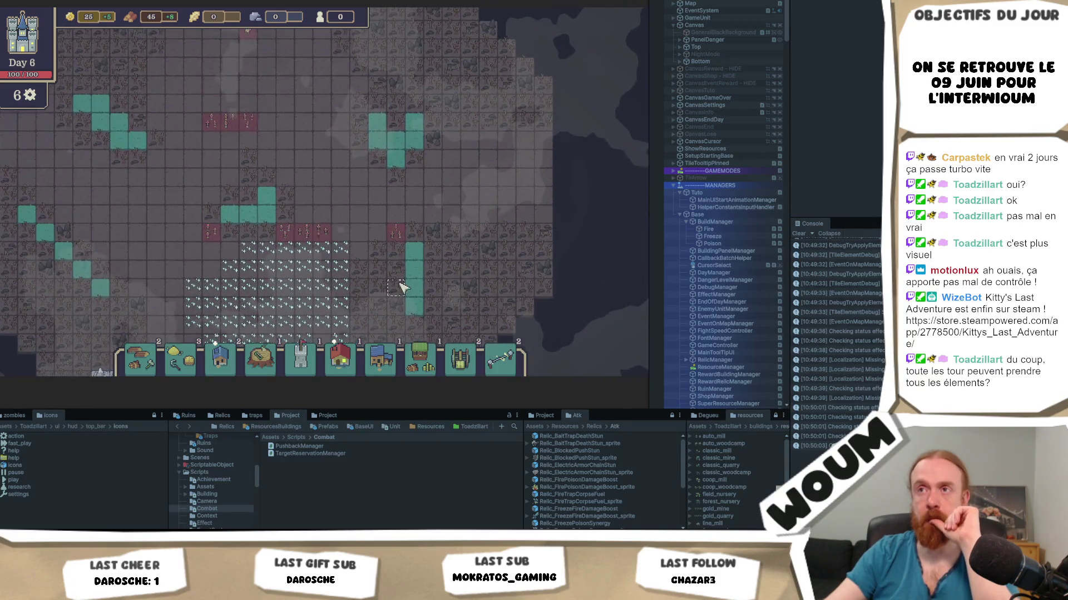
key(s)
key(a)
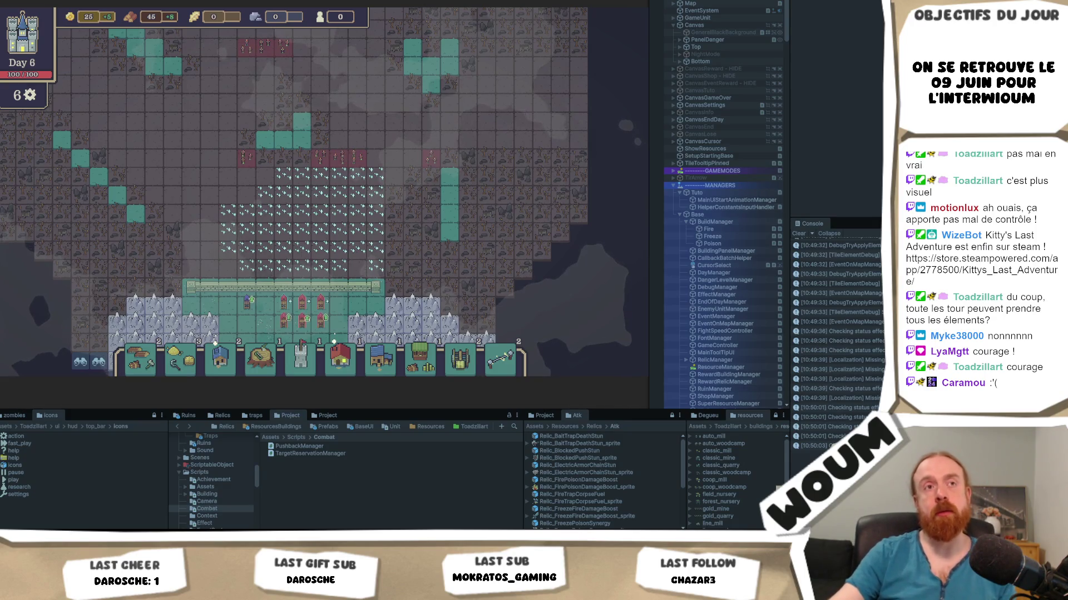
Pan and zoom toward the frozen tiles, then inspect the adjacent poisoned tile showing Poison with 3 charges
mouse_move(267, 227)
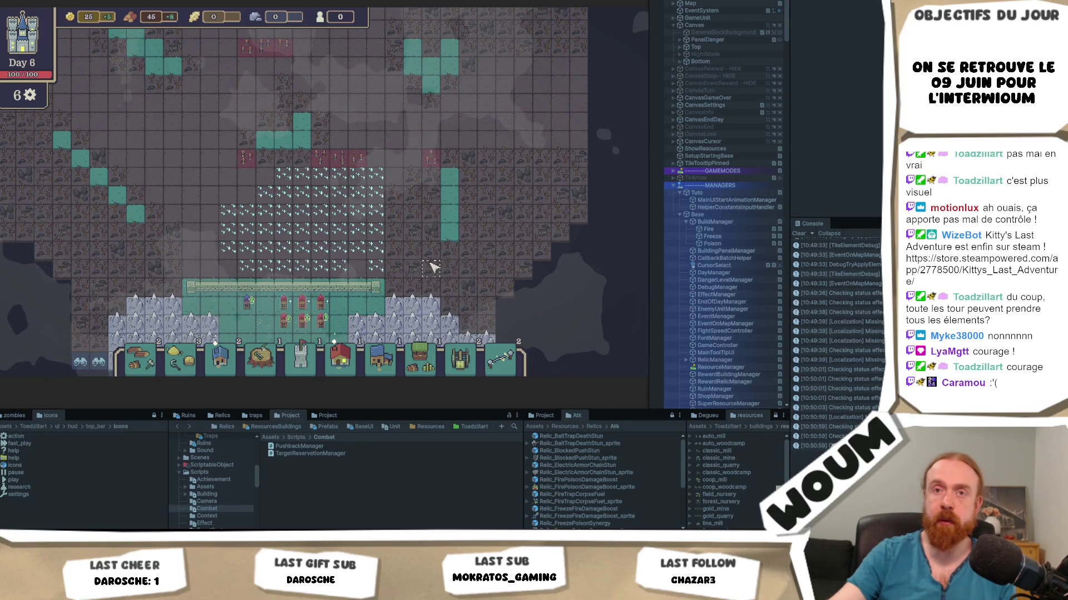
drag(435, 259, 467, 238)
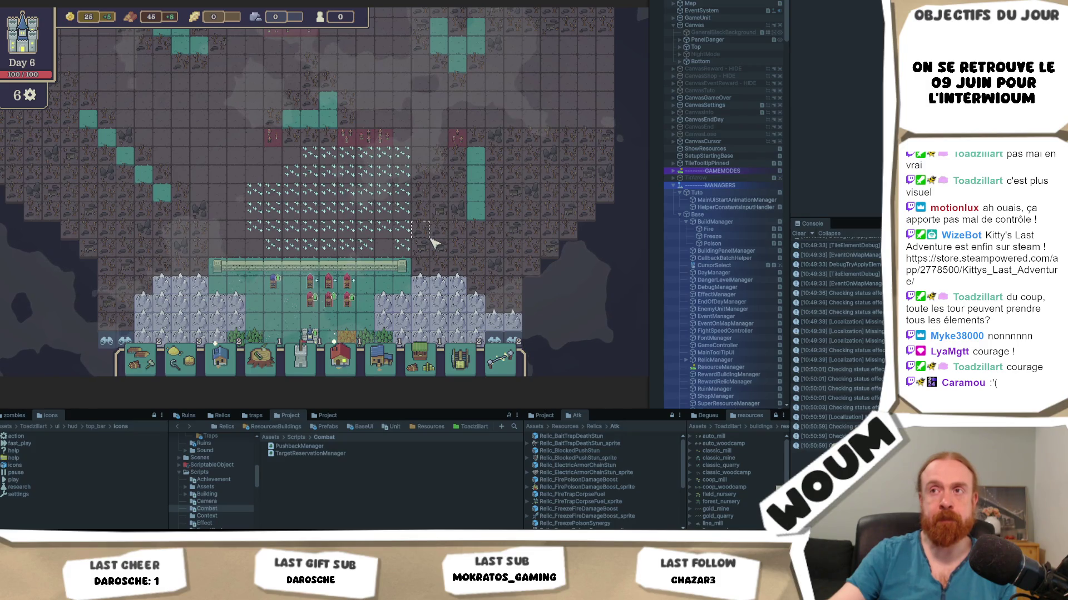
mouse_move(396, 236)
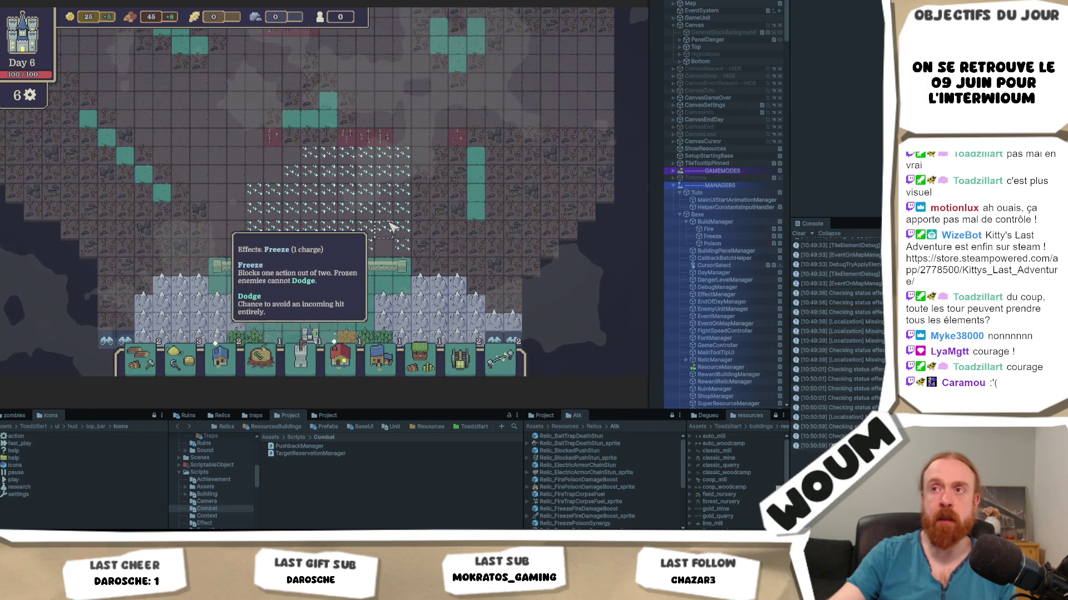
scroll(388, 155, up, 2)
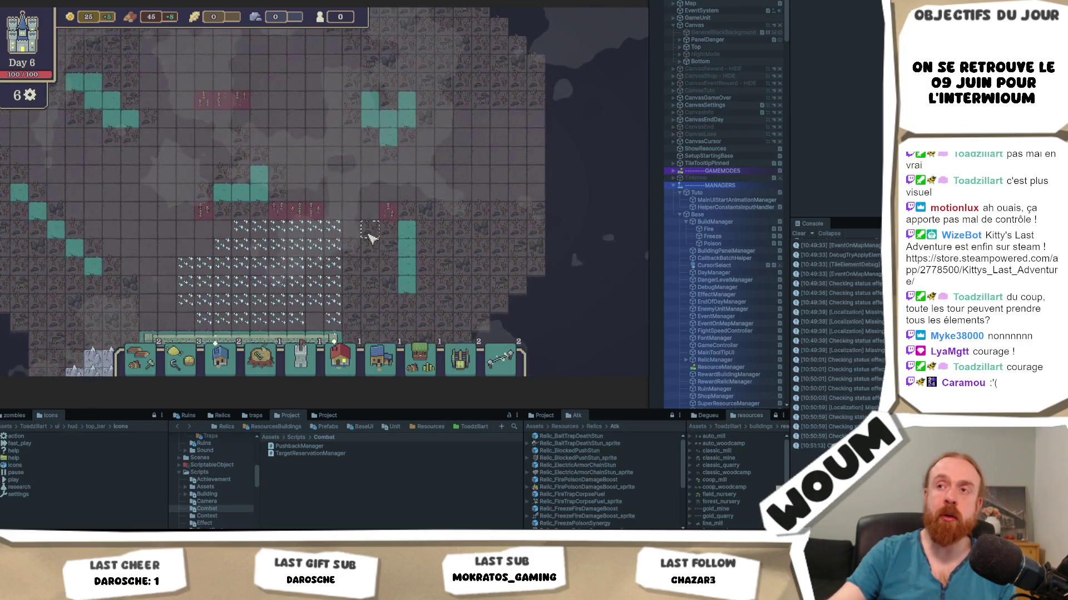
scroll(367, 238, up, 1)
mouse_move(345, 247)
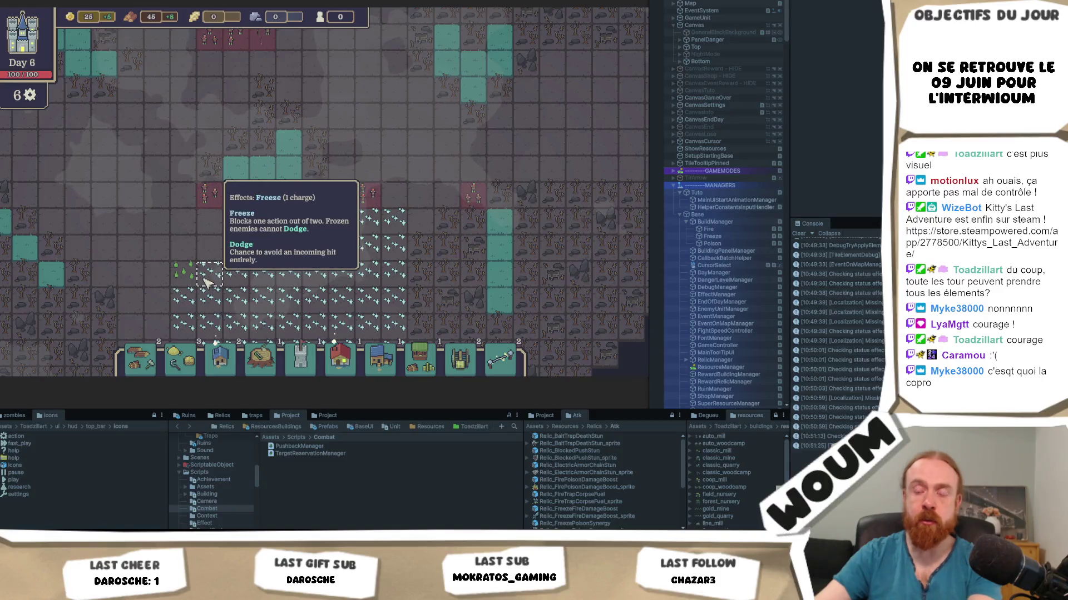
mouse_move(189, 284)
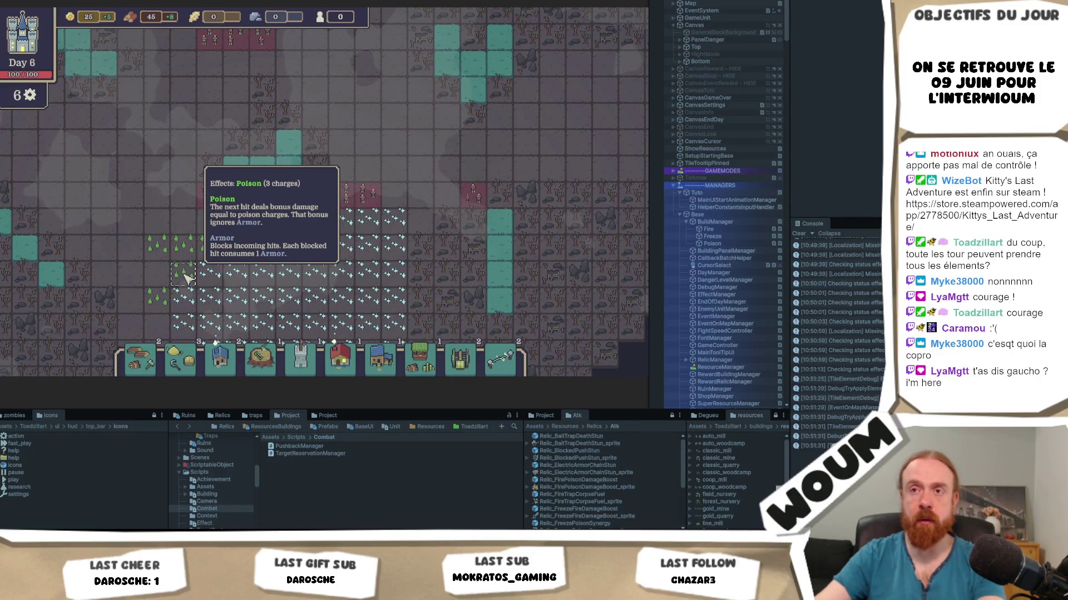
Pan up over the poison field above the frozen area, checking its tiles' single Poison charges
mouse_move(156, 284)
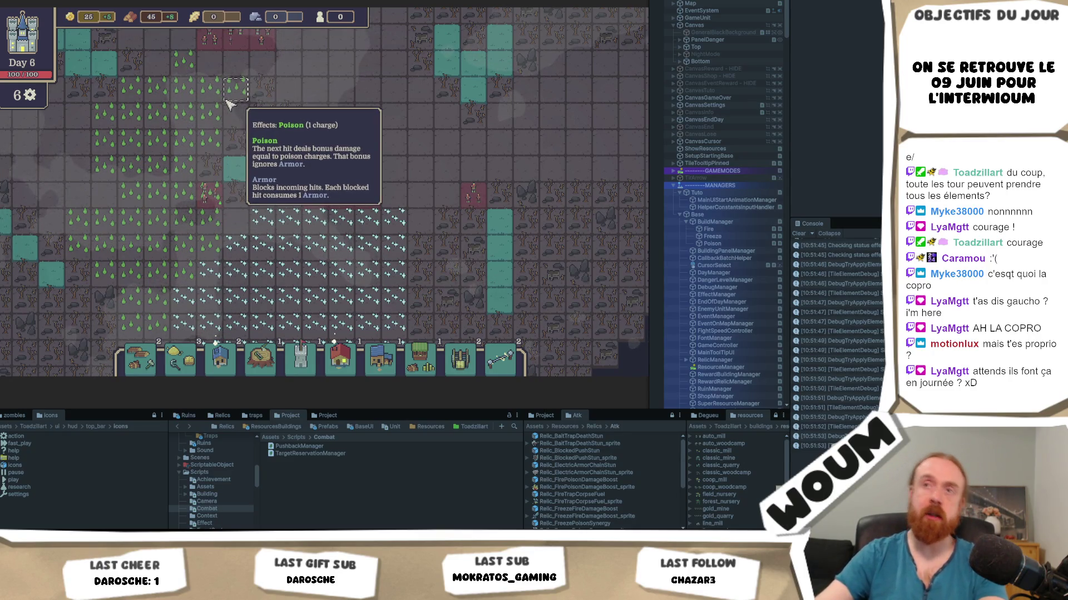
drag(56, 222, 262, 245)
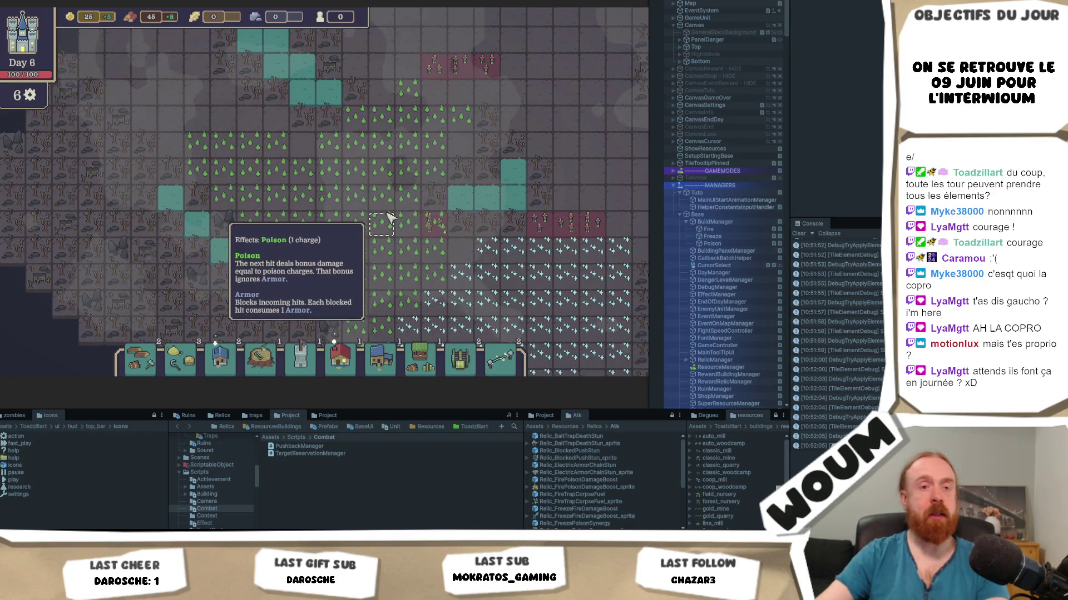
key(w)
key(d)
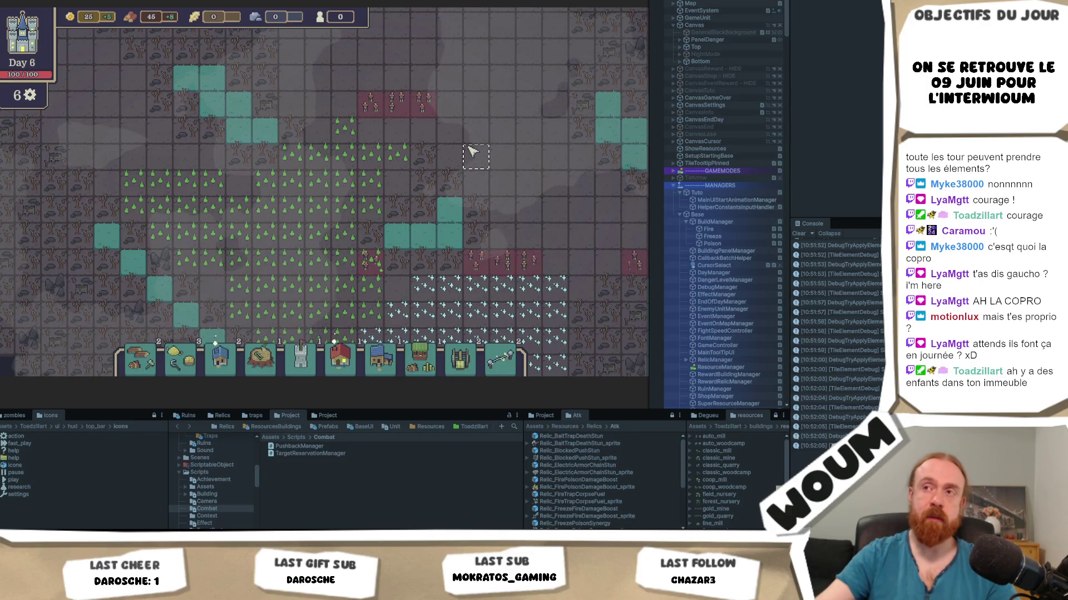
mouse_move(483, 144)
mouse_down()
mouse_move(443, 171)
mouse_move(478, 150)
mouse_up()
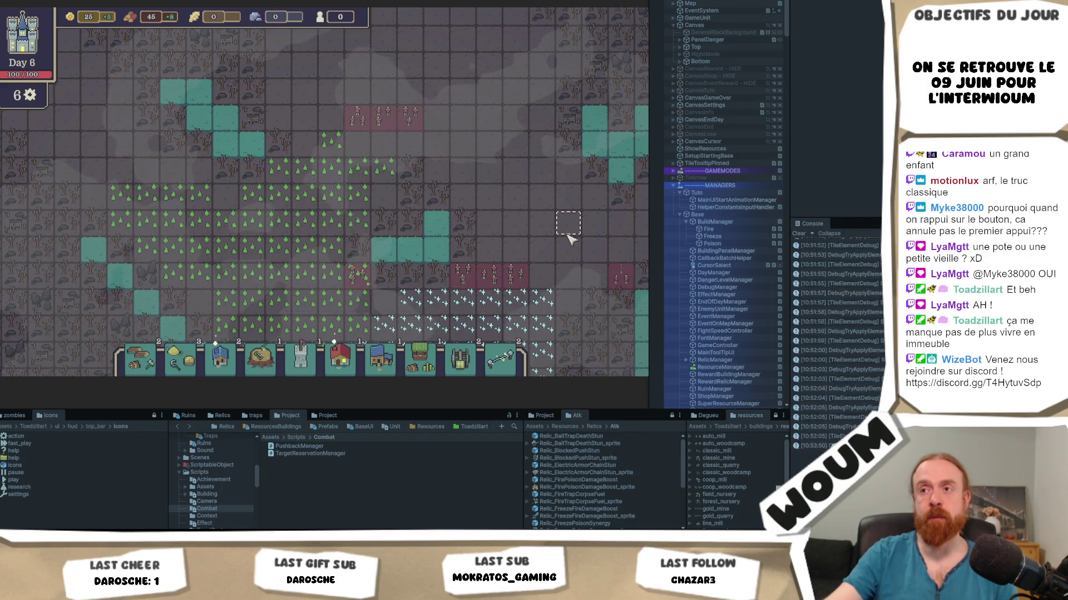
scroll(534, 122, down, 3)
scroll(538, 117, down, 2)
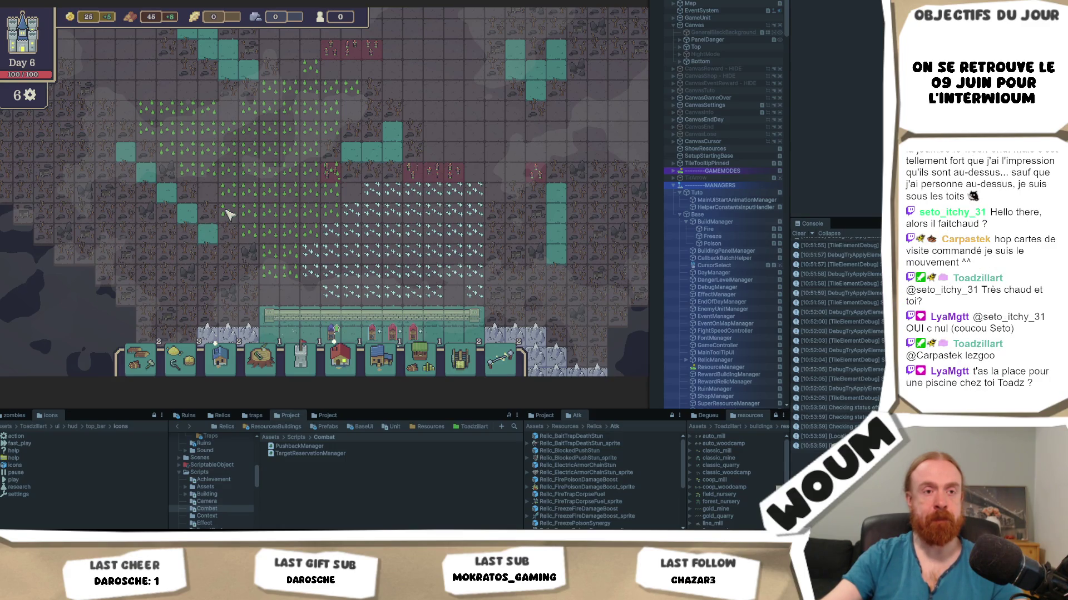
mouse_move(267, 192)
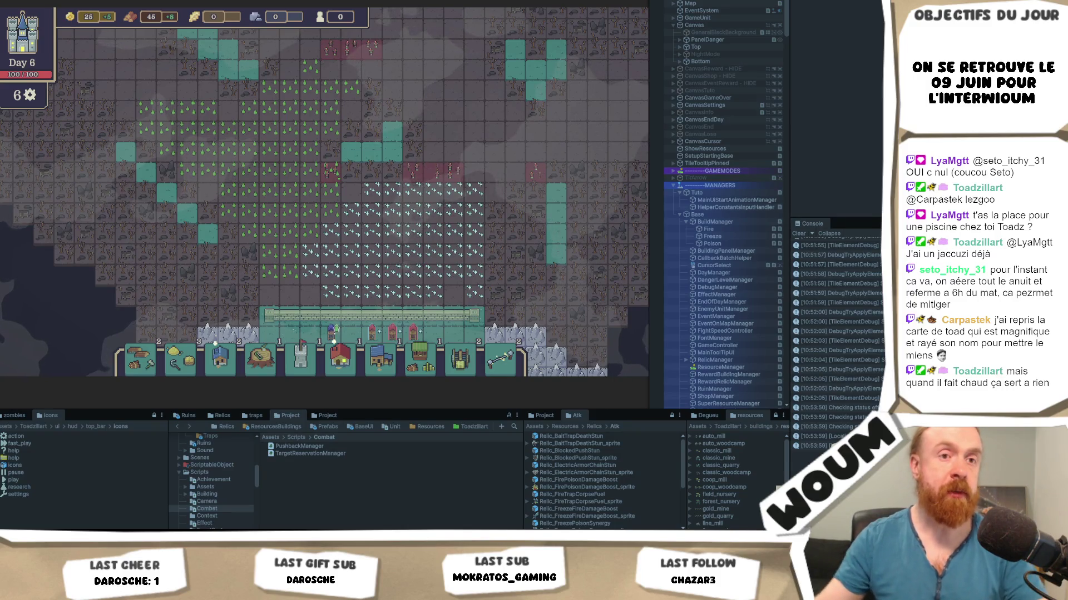
mouse_move(229, 26)
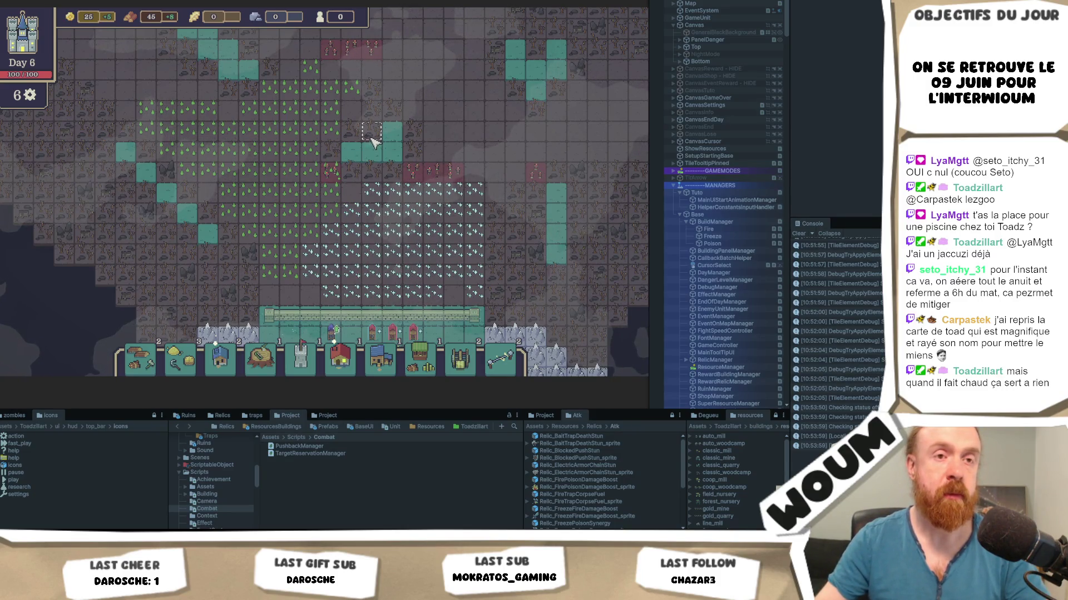